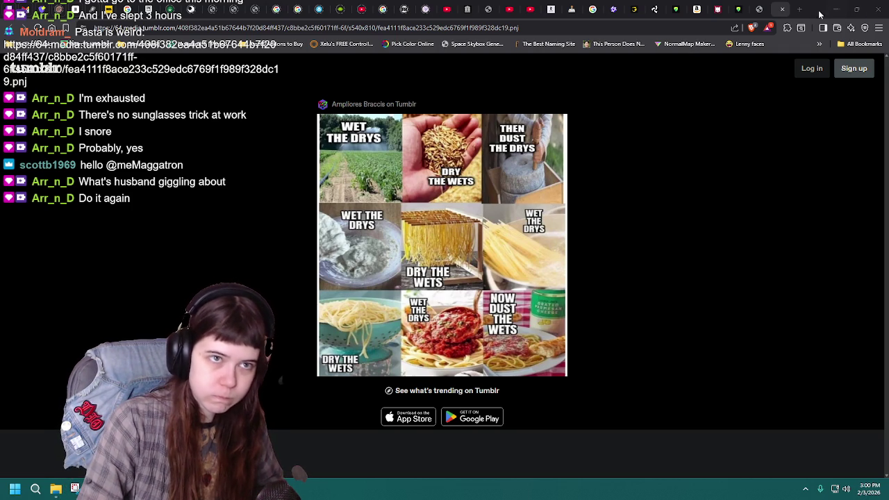
Step: Minimise the Tumblr browser showing the pasta meme to bring the Unreal Editor back
click(835, 9)
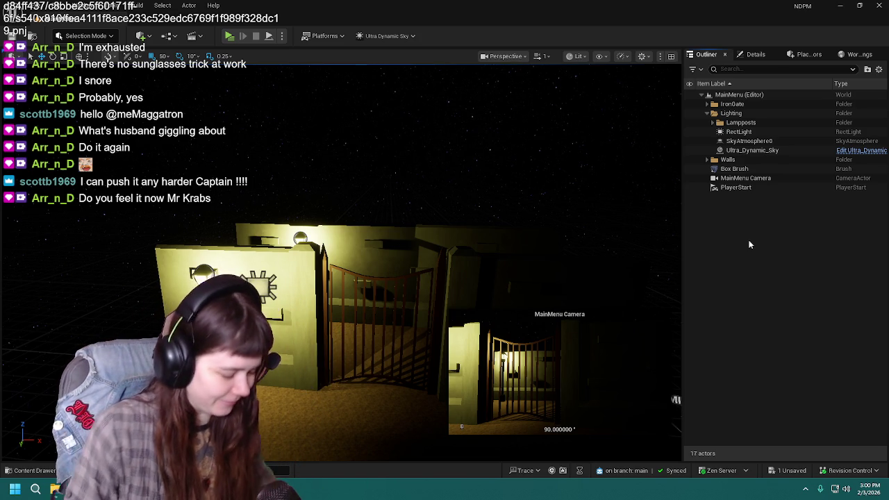
Step: Save all MainMenu level changes, then run and stop a Standalone Game preview from the main menu
mouse_move(458, 313)
mouse_down()
mouse_move(455, 257)
mouse_move(455, 282)
mouse_up()
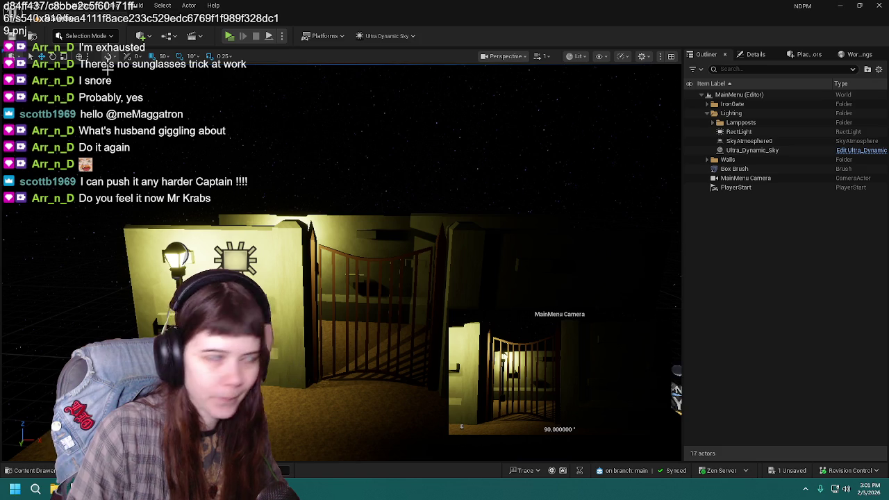
click(15, 39)
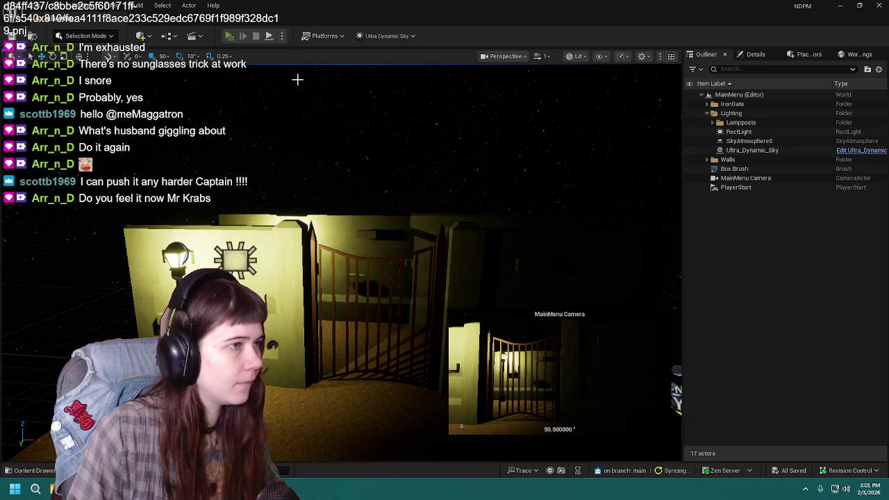
click(230, 35)
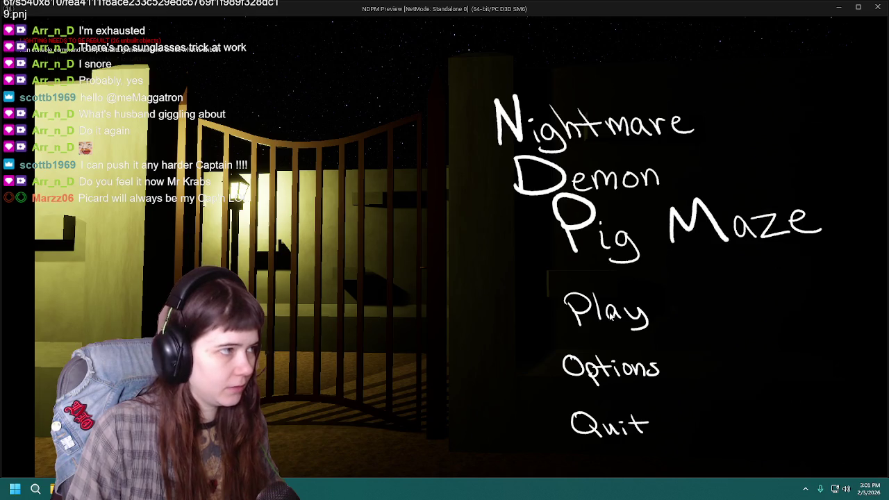
click(611, 315)
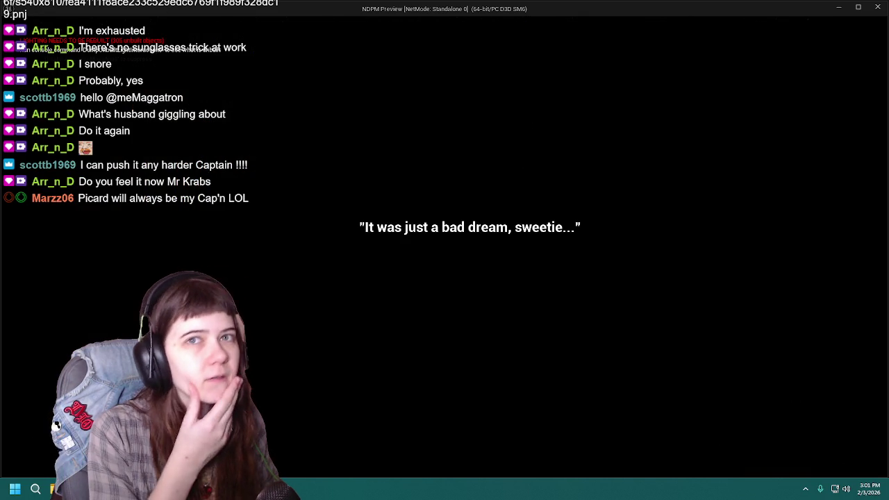
key(Escape)
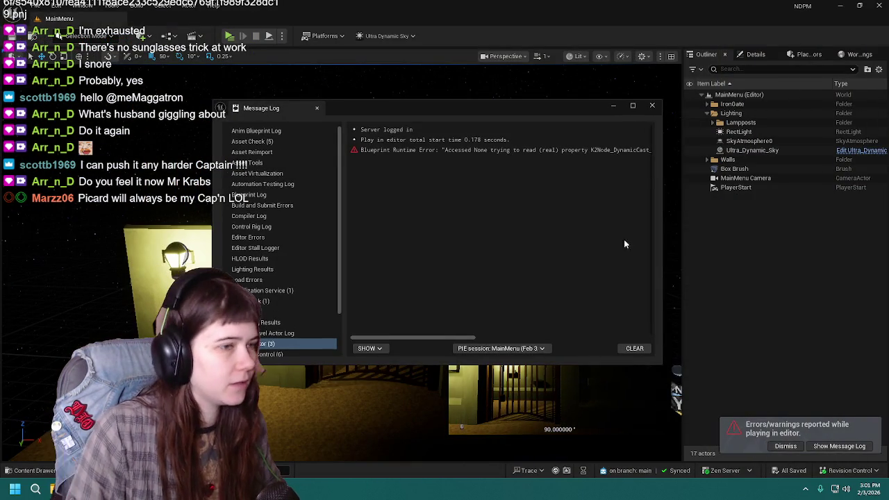
Step: Close the Message Log and dismiss the errors and warnings notification
click(651, 105)
drag(639, 200, 618, 212)
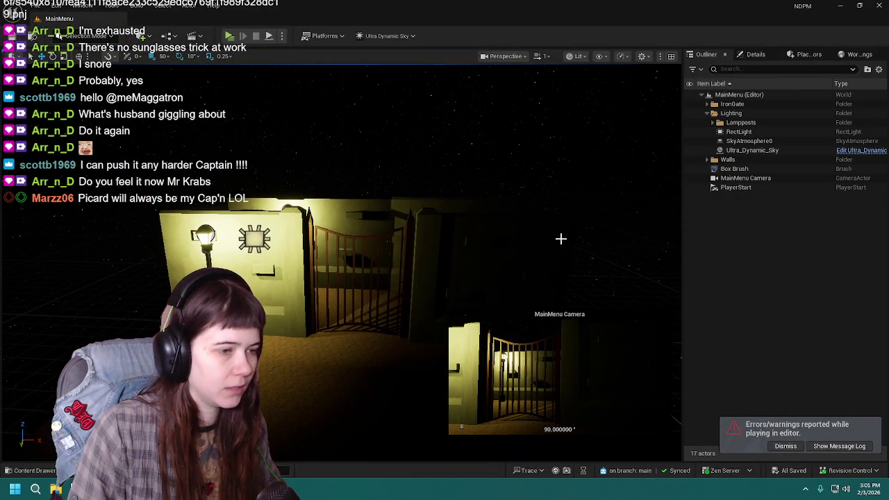
click(785, 446)
drag(486, 278, 429, 271)
Step: Run Build Geometry from the Build menu on the MainMenu gate scene
drag(313, 149, 314, 148)
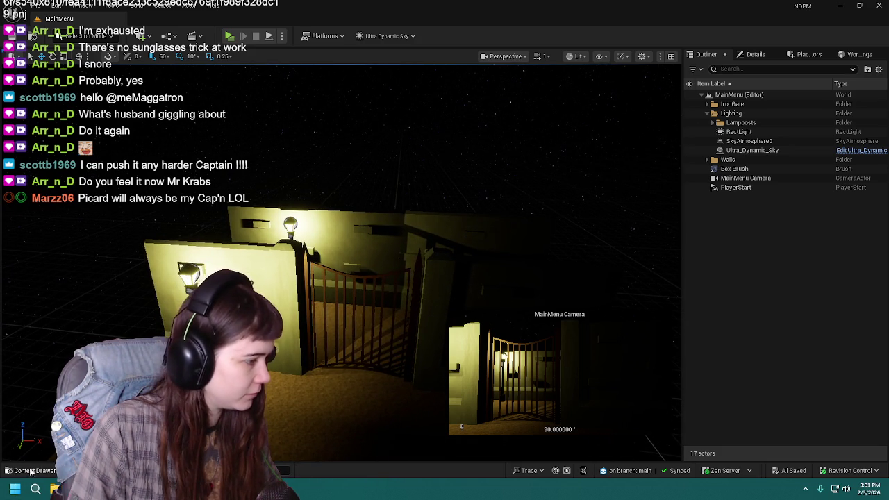
key(ctrl+space)
click(136, 5)
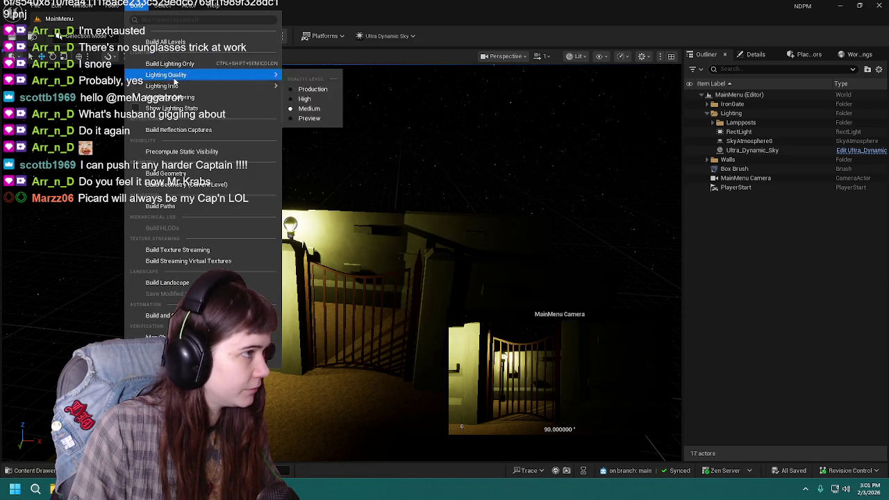
click(167, 64)
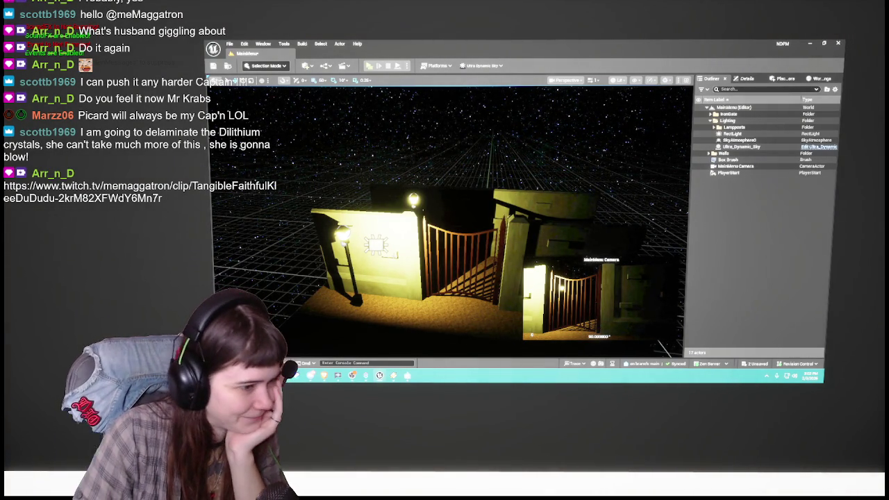
Step: Select the RectLight actor in the Outliner, undoing and redoing the selection once
drag(510, 266, 529, 243)
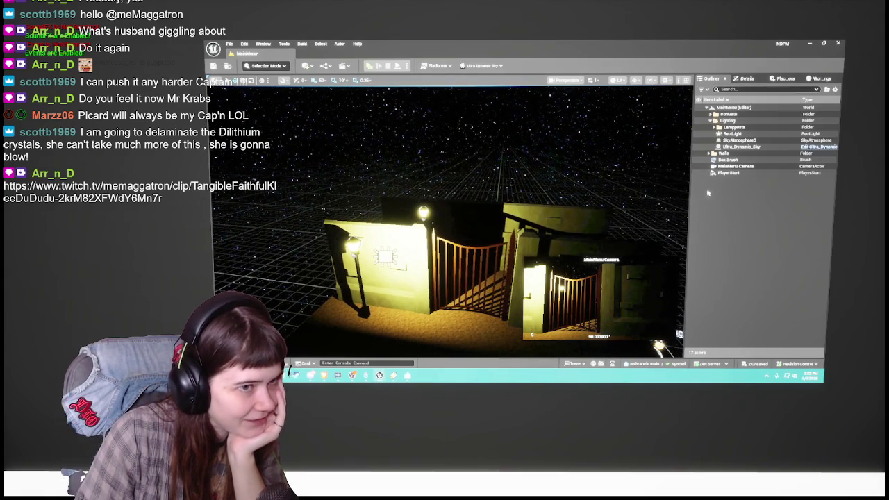
click(733, 133)
drag(436, 268, 442, 257)
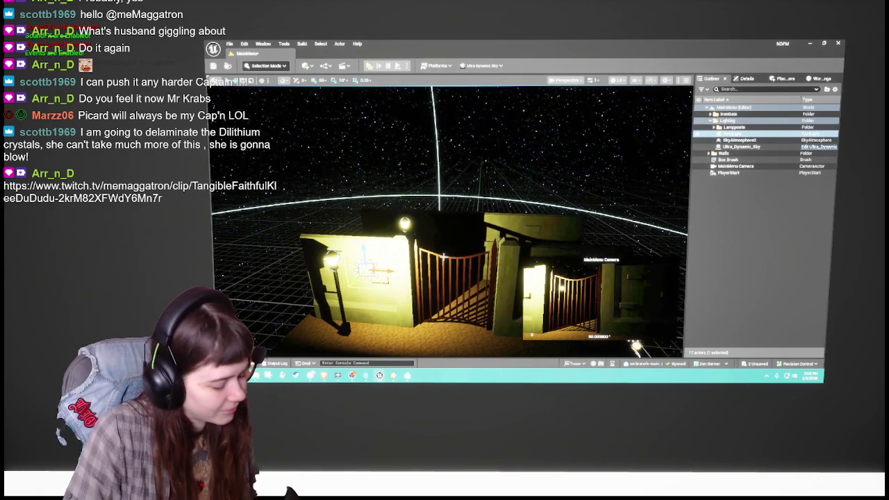
key(ctrl+z)
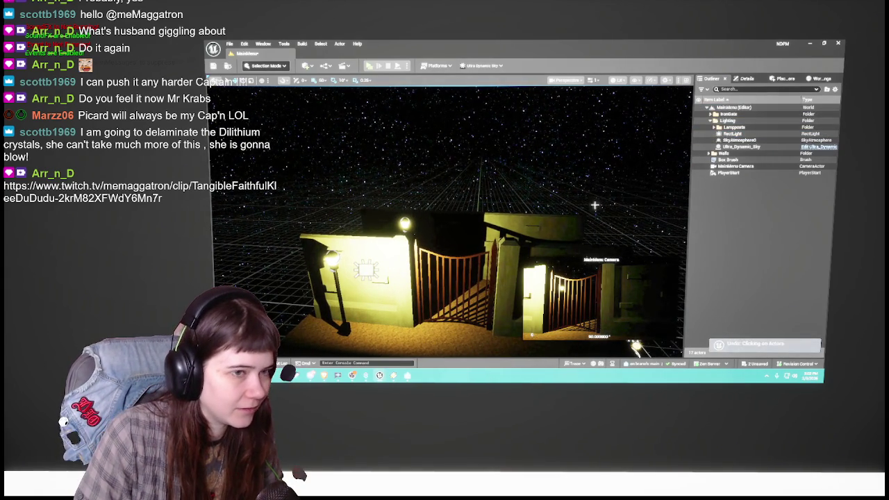
click(733, 133)
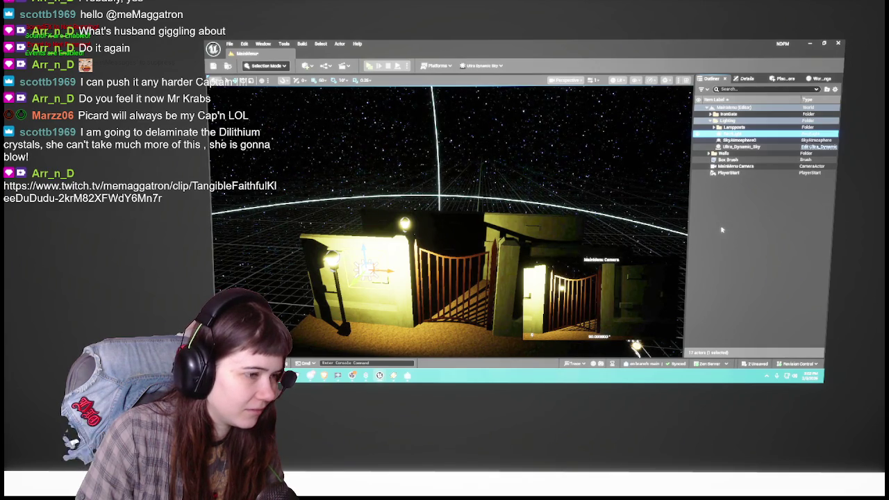
click(776, 277)
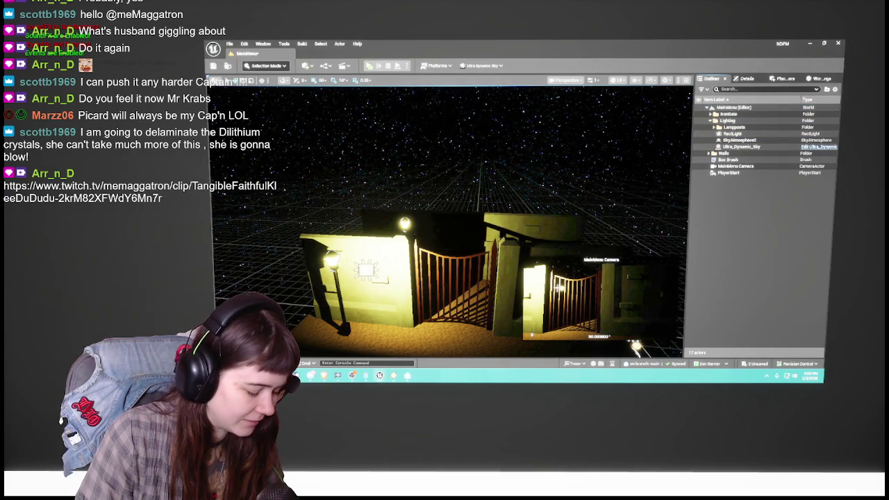
Step: Check the Details and Place Actors panels, then reselect the RectLight in the Outliner
click(747, 79)
click(784, 79)
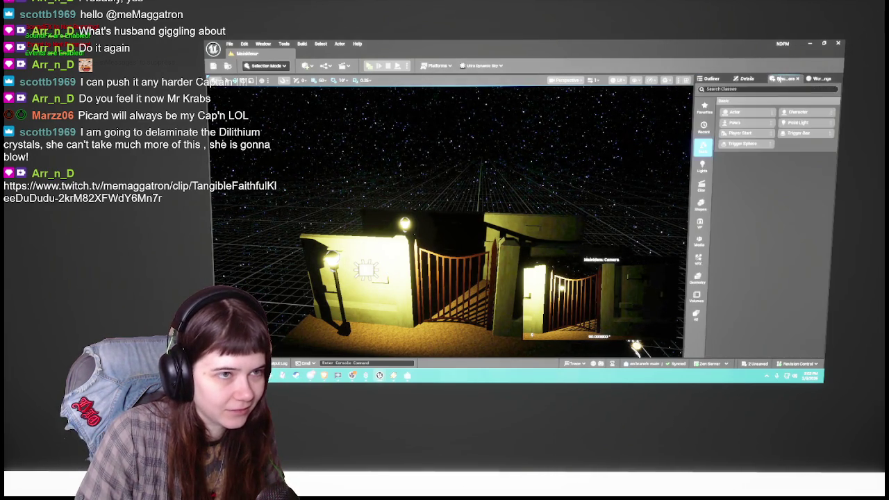
click(711, 79)
click(733, 133)
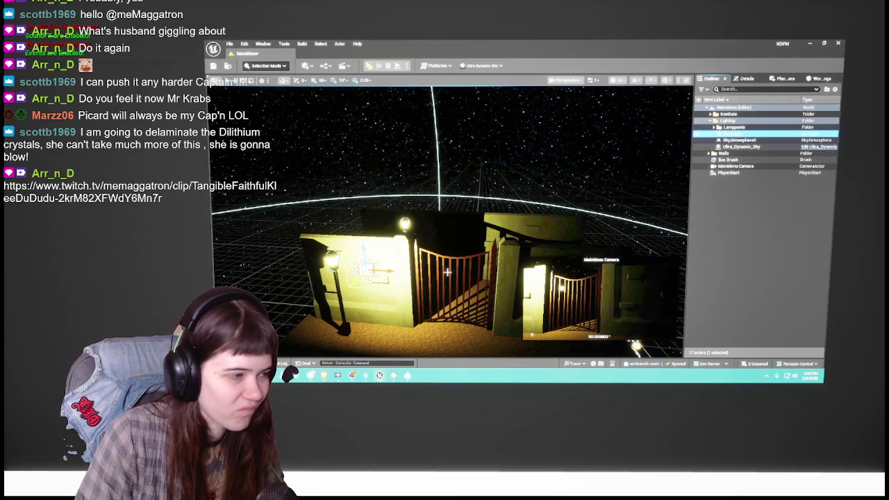
mouse_move(452, 222)
mouse_down()
mouse_move(417, 222)
mouse_move(587, 207)
mouse_up()
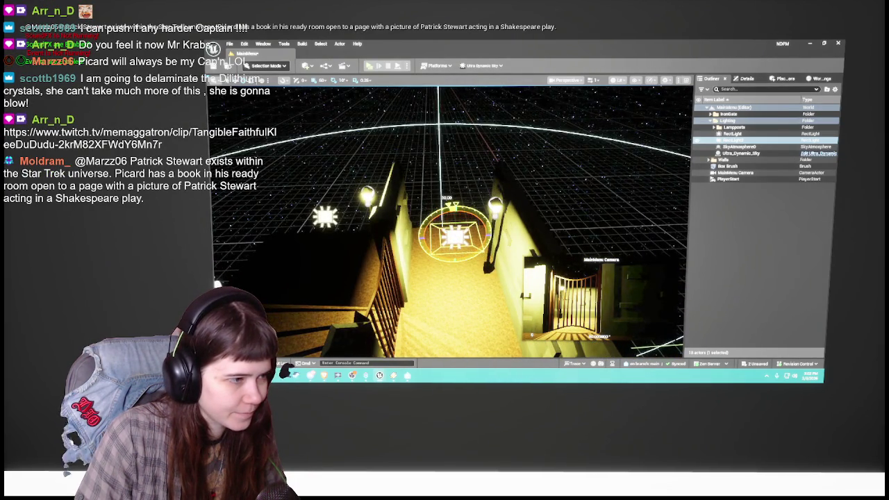
Step: Move RectLight2 toward the wall lamp and set its Indirect Lighting Intensity to 6.0
key(w)
mouse_move(455, 236)
mouse_down()
mouse_move(497, 233)
mouse_move(498, 215)
mouse_move(451, 241)
mouse_up()
click(747, 78)
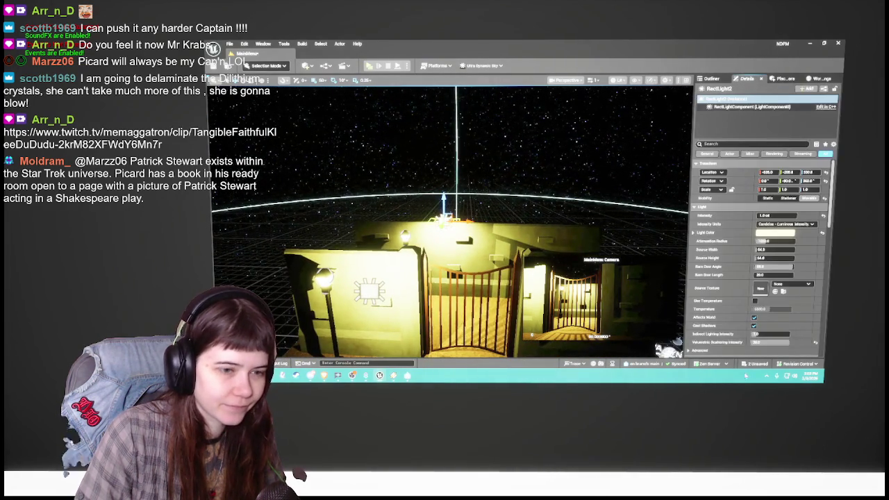
scroll(752, 221, down, 2)
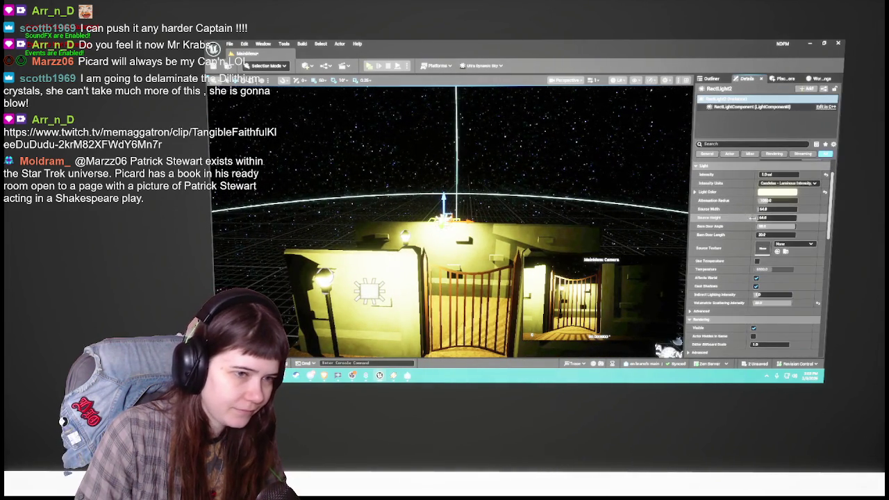
scroll(743, 282, down, 5)
scroll(742, 281, up, 7)
click(764, 334)
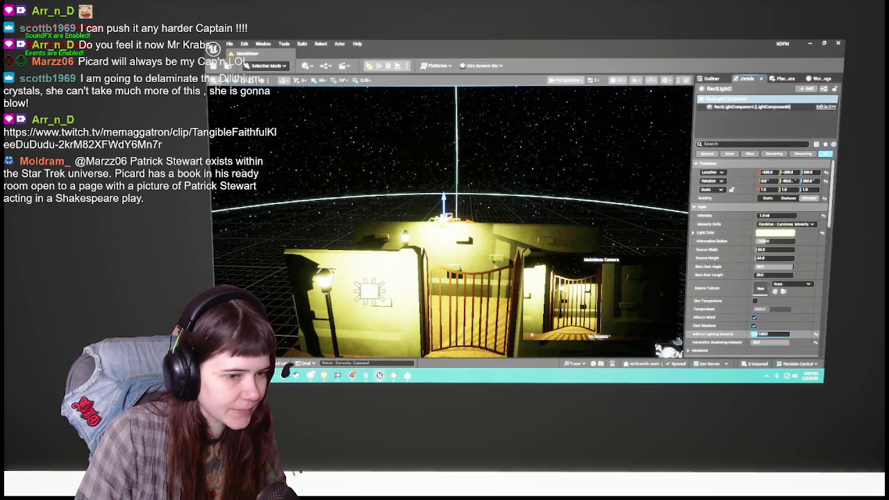
key(Return)
Step: Raise the light above the stairway and change its Volumetric Scattering Intensity
drag(438, 198, 438, 188)
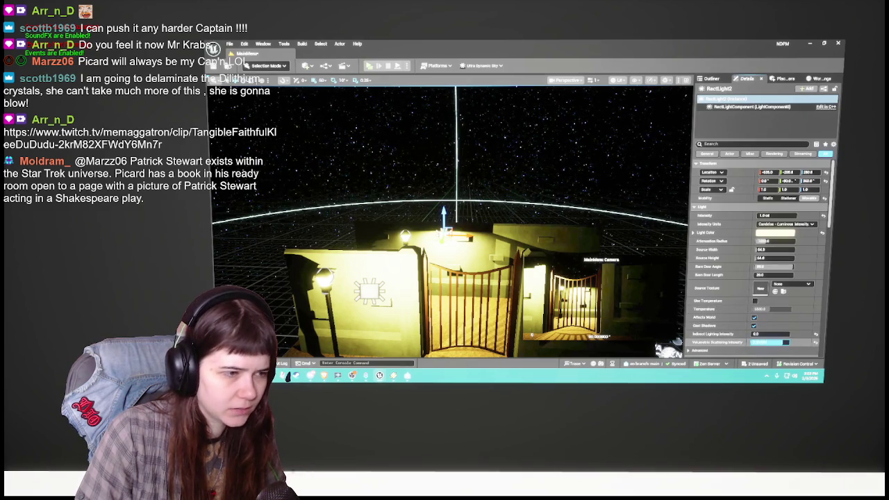
click(770, 342)
key(Return)
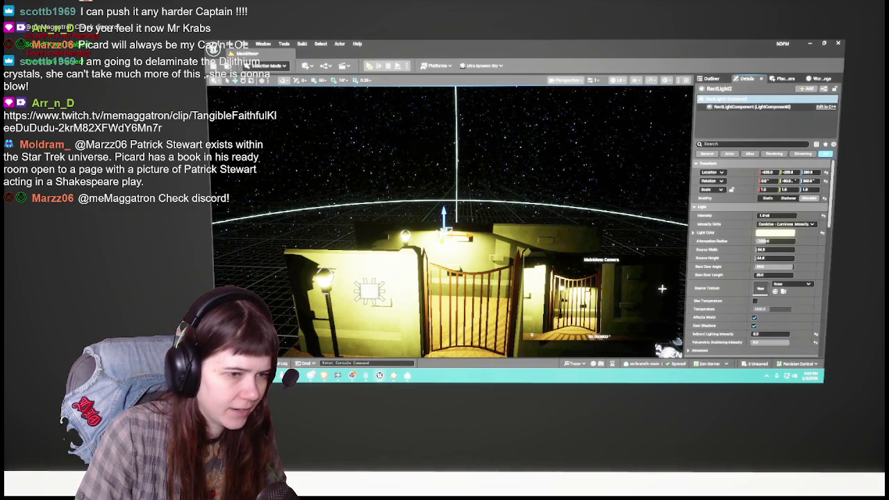
scroll(734, 302, down, 3)
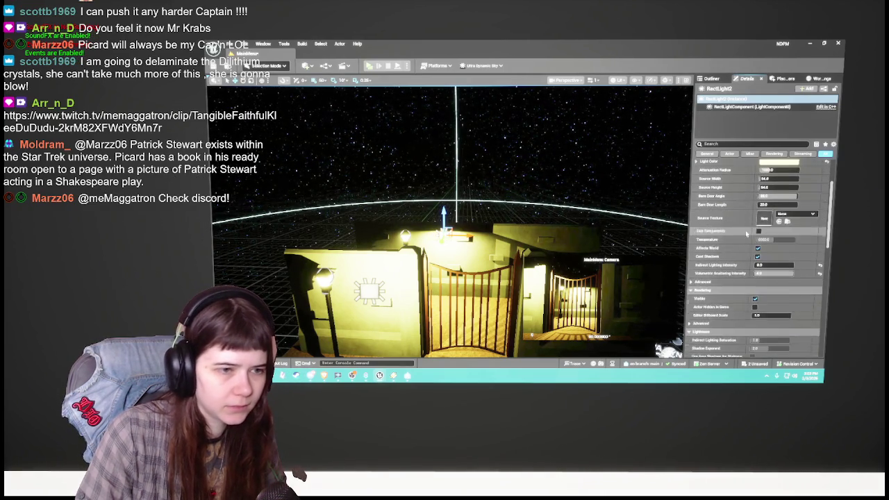
scroll(735, 302, up, 3)
Step: Set the light's Intensity to 2.0 cd, nudge it left, then lower Intensity to 1.0 cd
click(776, 206)
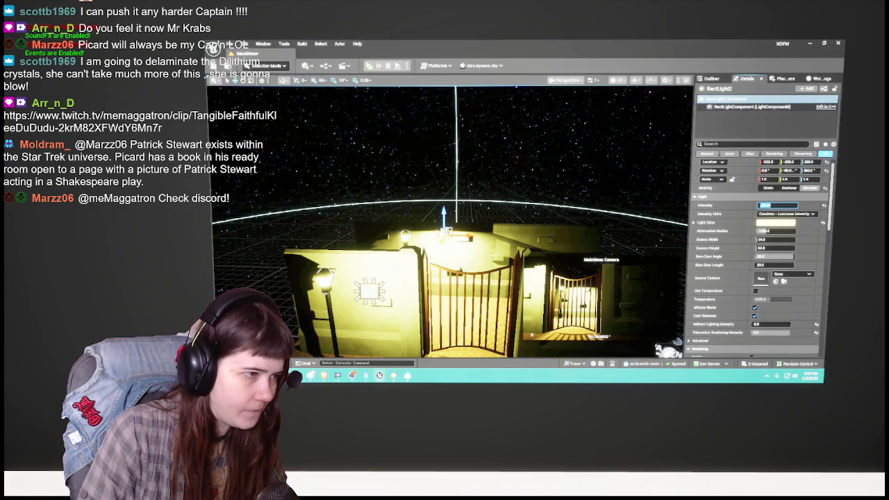
text(2.0 cd)
key(Return)
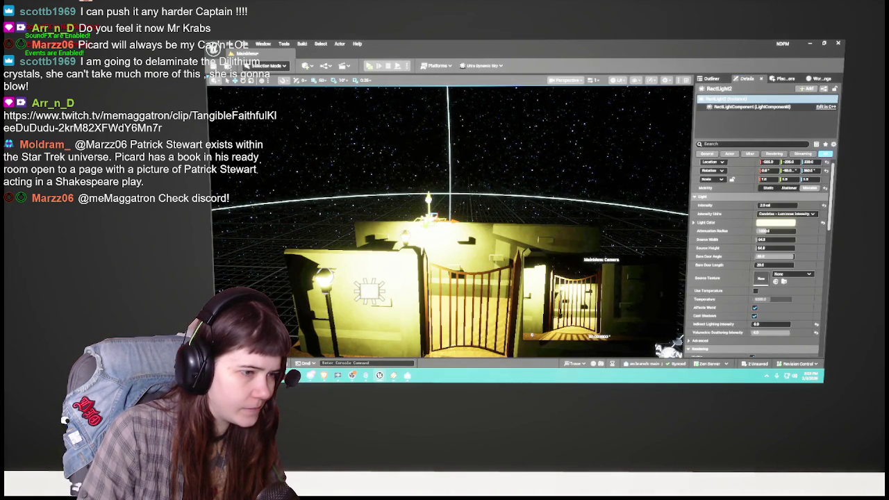
mouse_move(768, 161)
mouse_down()
mouse_move(750, 161)
mouse_move(768, 161)
mouse_up()
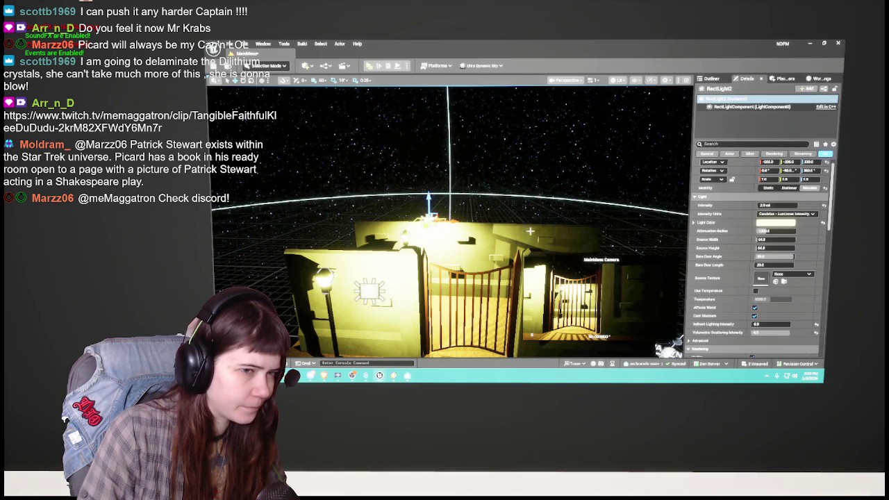
click(778, 205)
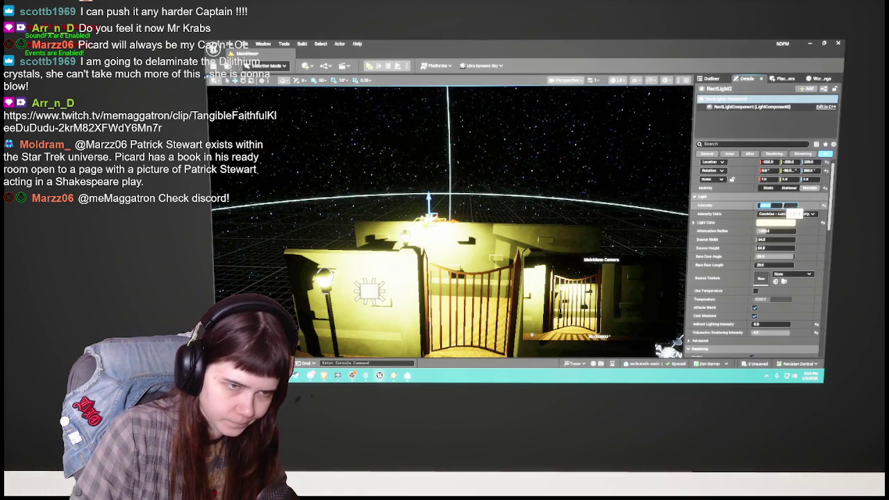
text(1)
key(Return)
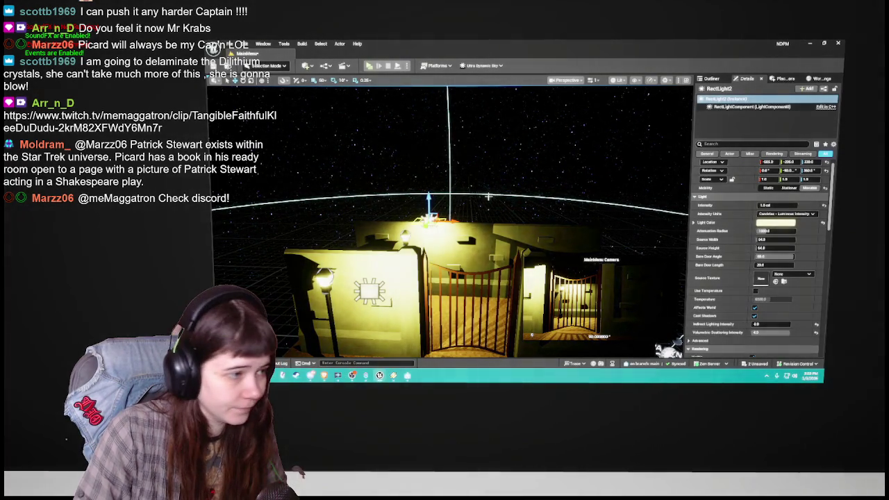
Step: Slide RectLight2 along the corridor up to the ceiling and orbit to check its placement
drag(495, 193, 478, 197)
mouse_move(412, 221)
mouse_down()
mouse_move(403, 210)
mouse_move(409, 227)
mouse_up()
mouse_move(484, 231)
mouse_down()
mouse_move(647, 217)
mouse_move(667, 230)
mouse_up()
mouse_move(495, 212)
mouse_down()
mouse_move(478, 213)
mouse_move(458, 231)
mouse_up()
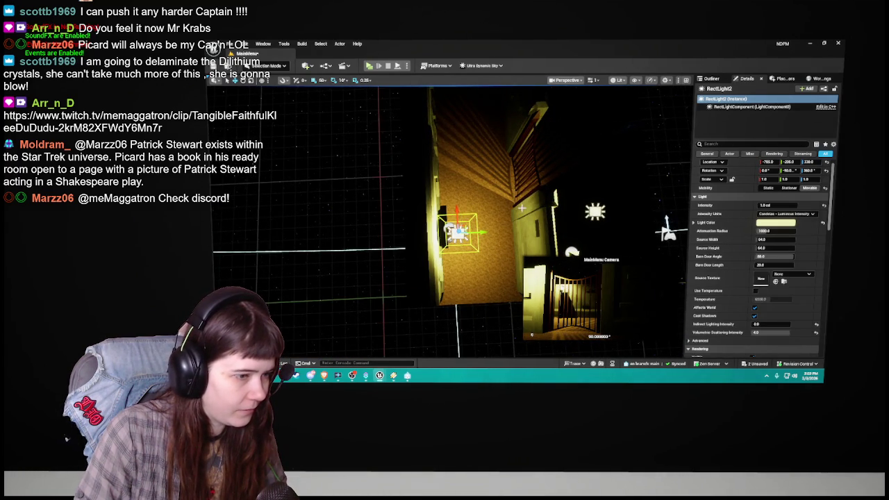
drag(489, 206, 491, 251)
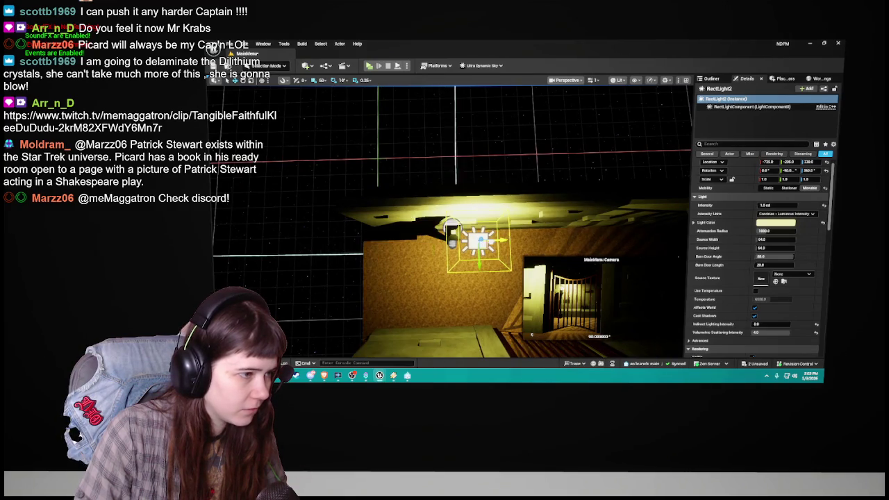
mouse_move(515, 228)
mouse_down()
mouse_move(523, 244)
mouse_move(512, 228)
mouse_move(514, 238)
mouse_move(527, 218)
mouse_up()
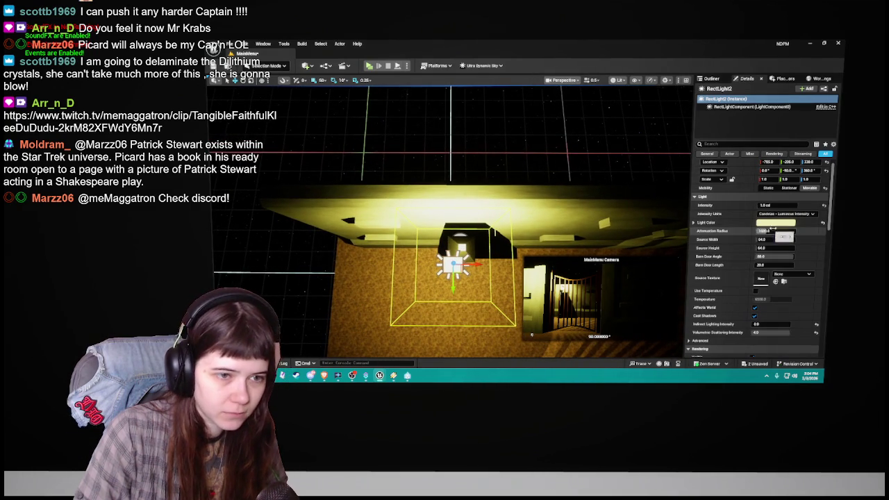
Step: Set the rect light's Source Width and Source Height to 40
scroll(745, 248, up, 1)
click(781, 250)
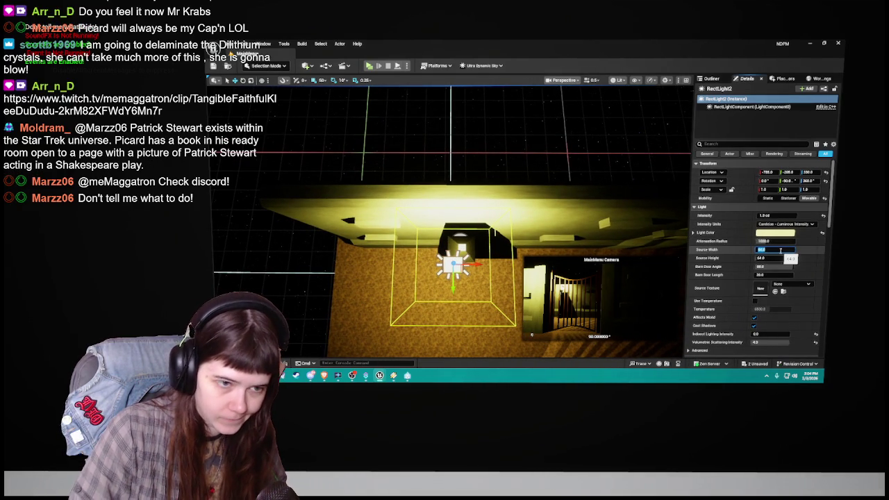
text(40)
key(Tab)
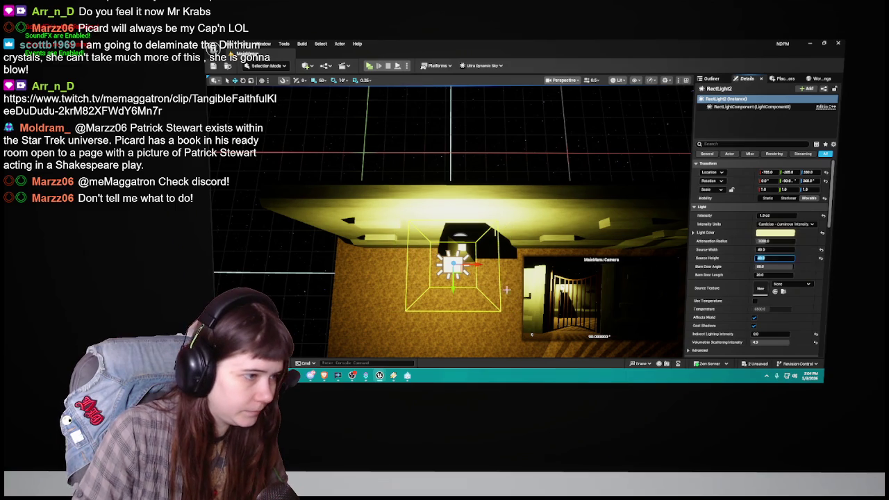
text(40)
key(Return)
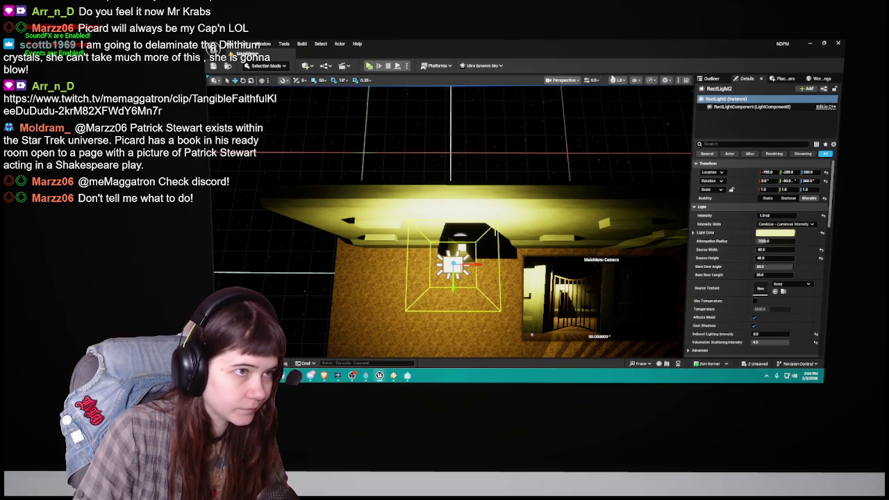
Step: Change the grid snap size and slide the light right along the wall on X
click(322, 79)
click(362, 116)
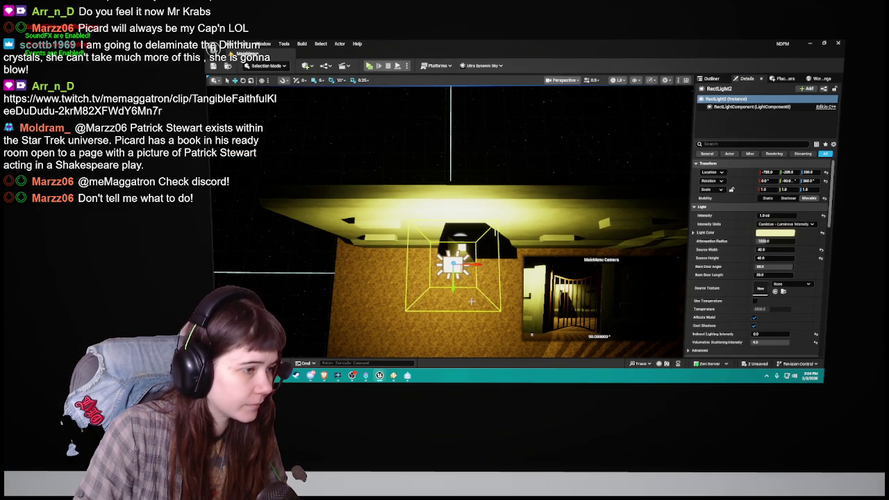
mouse_move(470, 265)
mouse_down()
mouse_move(486, 229)
mouse_move(528, 237)
mouse_move(465, 226)
mouse_move(487, 224)
mouse_up()
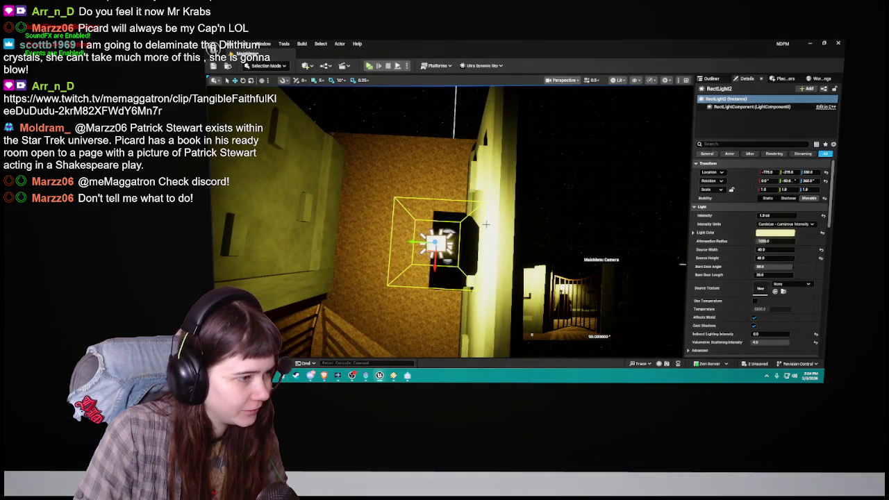
mouse_move(409, 243)
mouse_down()
mouse_move(459, 222)
mouse_move(445, 243)
mouse_move(380, 218)
mouse_up()
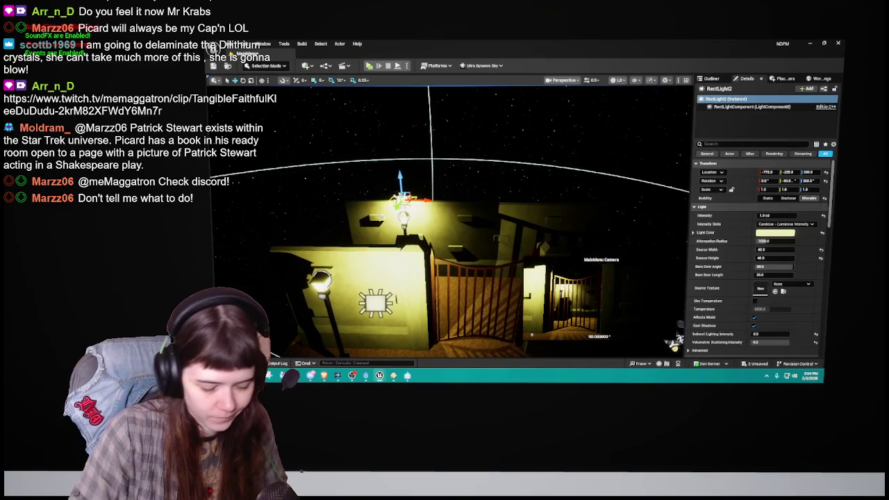
click(380, 218)
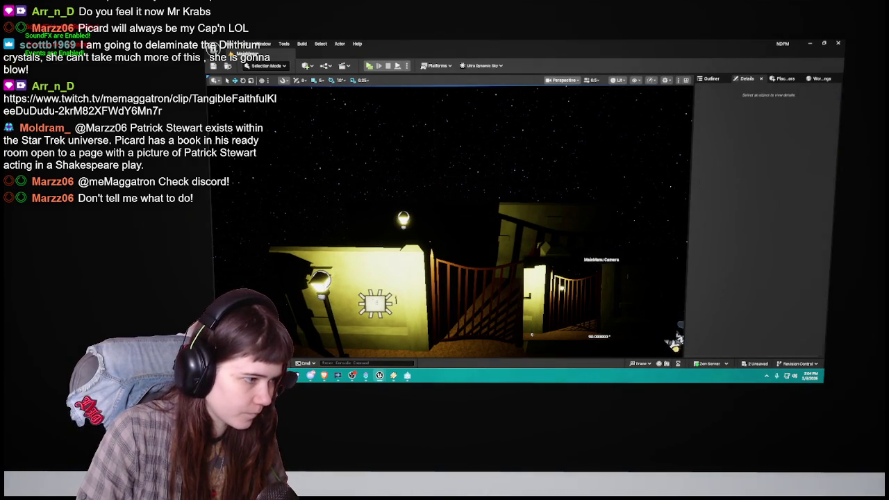
Step: Reselect the rect light above the gate and reposition it up, left, then right
click(375, 304)
mouse_move(375, 304)
mouse_down()
mouse_move(411, 282)
mouse_move(464, 208)
mouse_move(445, 230)
mouse_up()
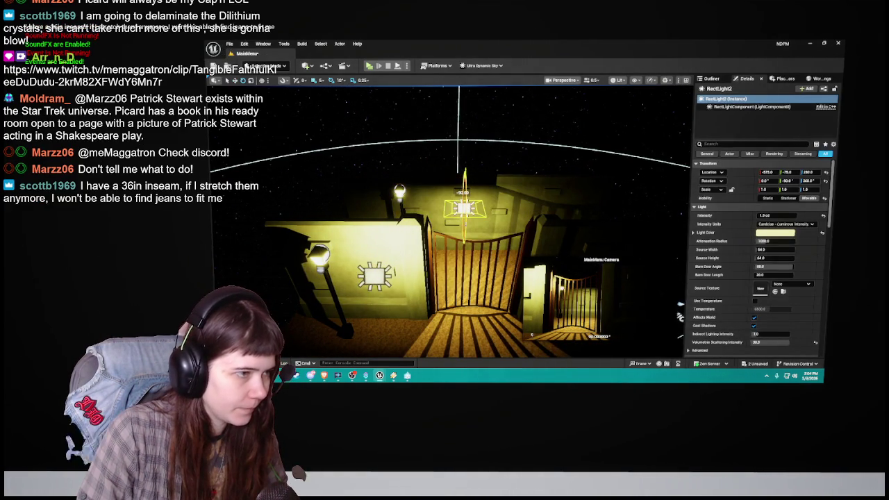
key(w)
mouse_move(465, 209)
mouse_down()
mouse_move(447, 189)
mouse_move(447, 152)
mouse_up()
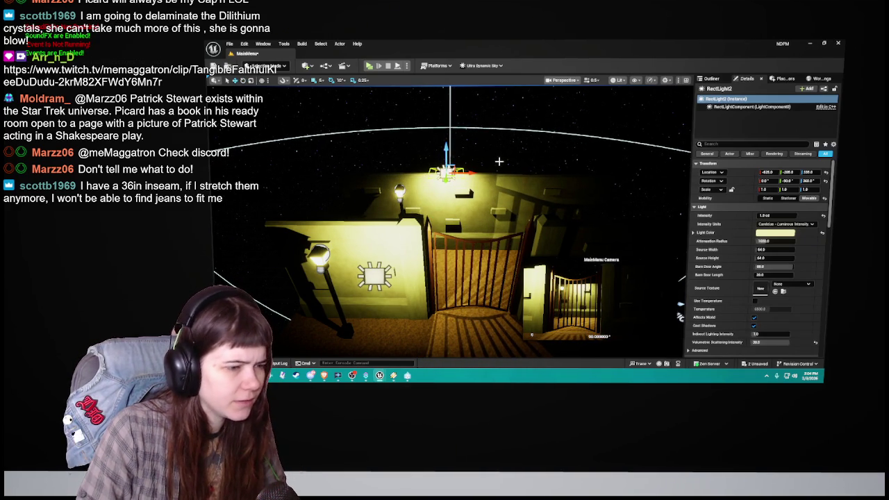
mouse_move(446, 151)
mouse_down()
mouse_move(447, 126)
mouse_move(446, 151)
mouse_move(375, 170)
mouse_move(455, 170)
mouse_move(462, 229)
mouse_move(468, 199)
mouse_move(451, 201)
mouse_move(459, 208)
mouse_move(459, 196)
mouse_move(527, 216)
mouse_up()
drag(464, 199, 567, 199)
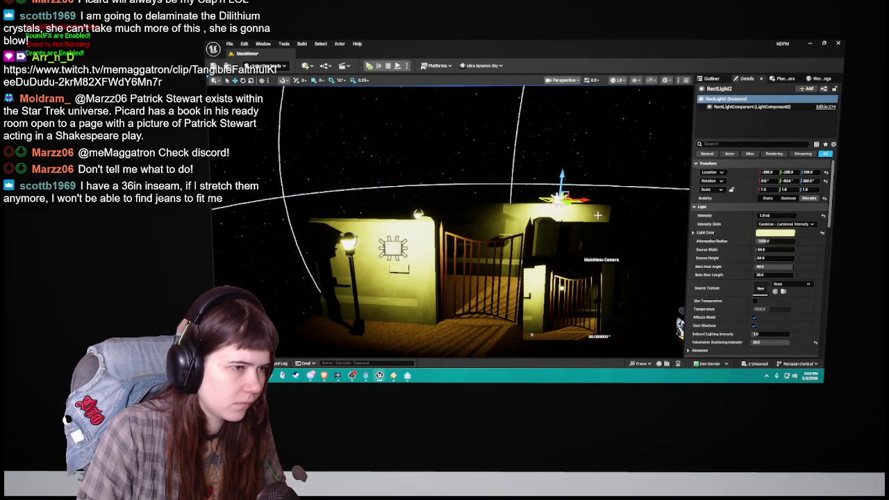
Step: Rotate the light about 70 degrees, lower it vertically, and edit its Intensity
key(e)
drag(544, 172, 576, 182)
key(w)
drag(559, 182, 559, 206)
click(774, 216)
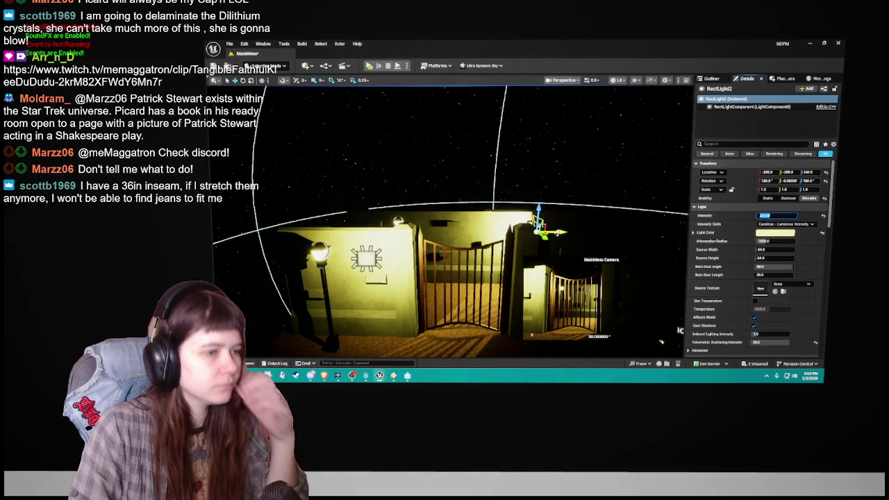
Step: Shift the light left, revert its rotation, frame it, then delete the rect light
mouse_move(542, 225)
mouse_down()
mouse_move(410, 228)
mouse_move(437, 219)
mouse_move(496, 230)
mouse_up()
key(e)
key(w)
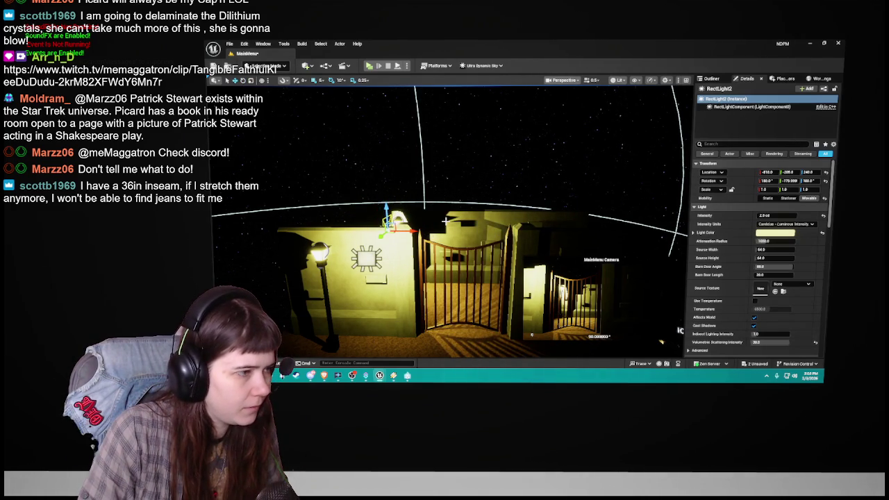
key(ctrl+z)
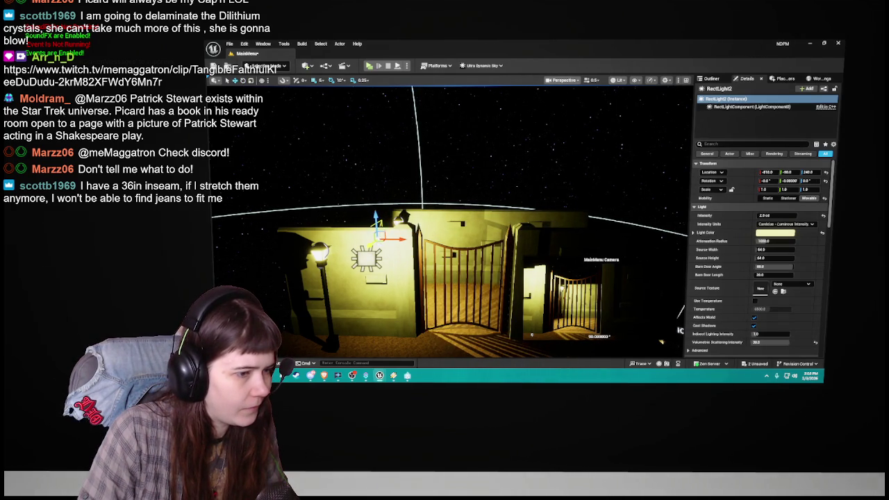
key(f)
mouse_move(445, 208)
mouse_down()
mouse_move(417, 184)
mouse_move(427, 173)
mouse_move(417, 182)
mouse_move(434, 222)
mouse_move(458, 208)
mouse_move(444, 222)
mouse_move(401, 174)
mouse_move(401, 193)
mouse_move(383, 174)
mouse_move(295, 250)
mouse_move(484, 178)
mouse_move(476, 191)
mouse_move(470, 178)
mouse_up()
key(Delete)
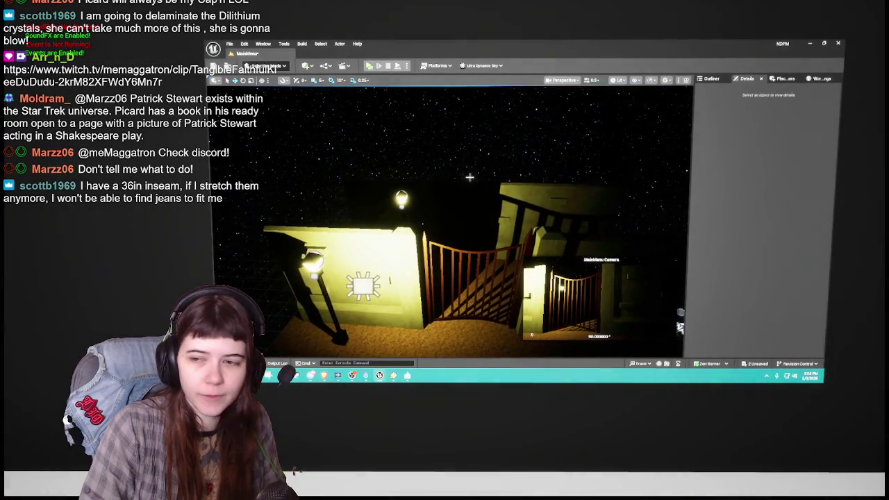
Step: Save the level with Ctrl+S, then switch over to the Discord window
key(ctrl+s)
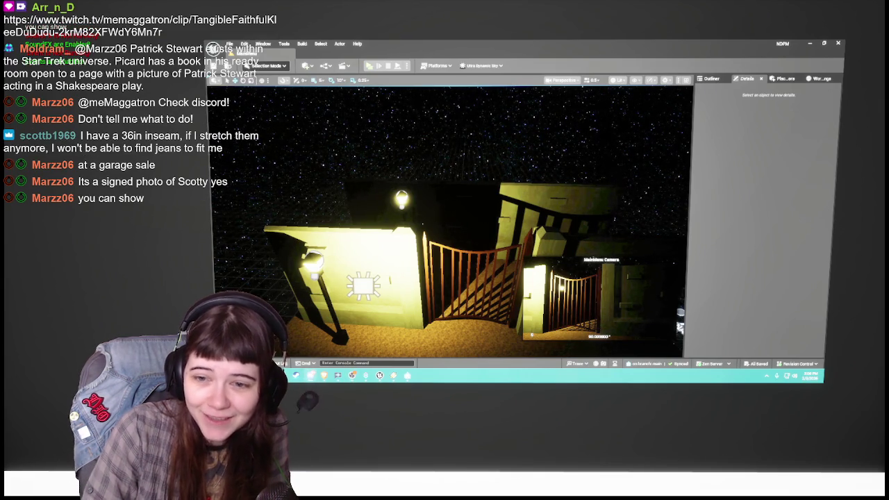
key(alt+Tab)
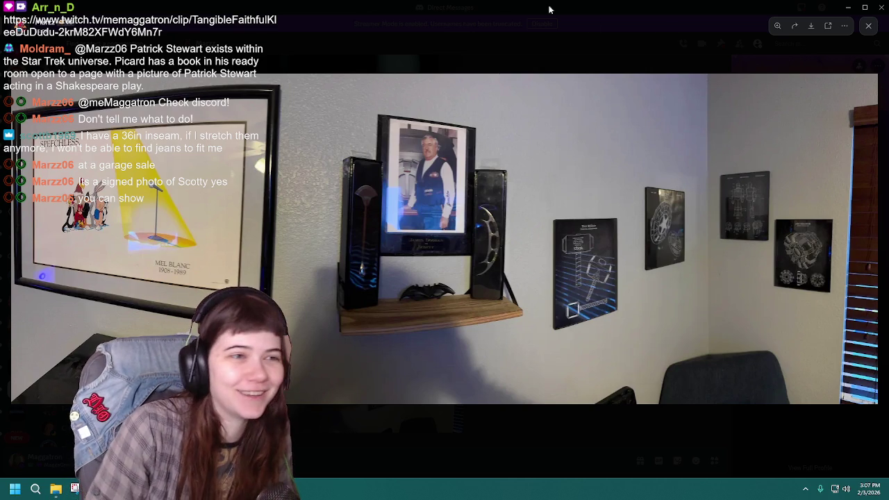
Step: Leave Discord's photo viewer and return to the Unreal Editor's MainMenu gate scene
key(alt+Tab)
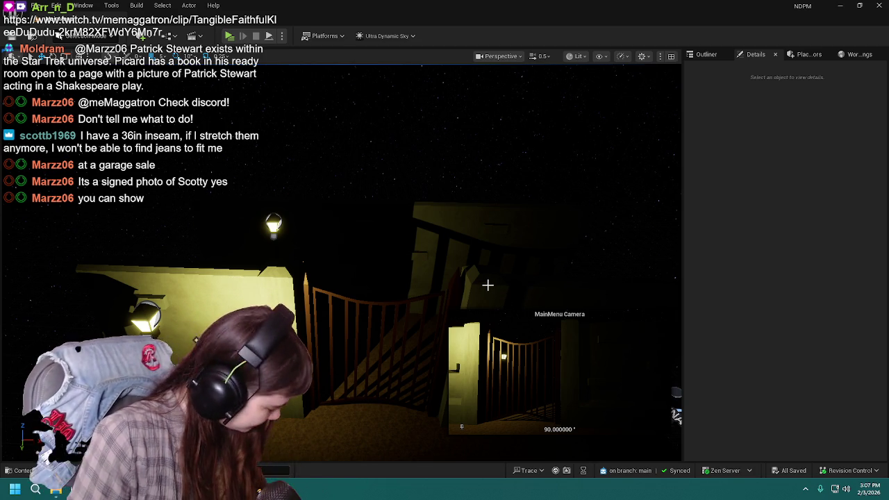
Step: Duplicate the wall RectLight and place the RectLight2 copy above the gate at -550, -150, 280, rotated -90°
mouse_move(438, 292)
mouse_down()
mouse_move(429, 300)
mouse_move(430, 284)
mouse_up()
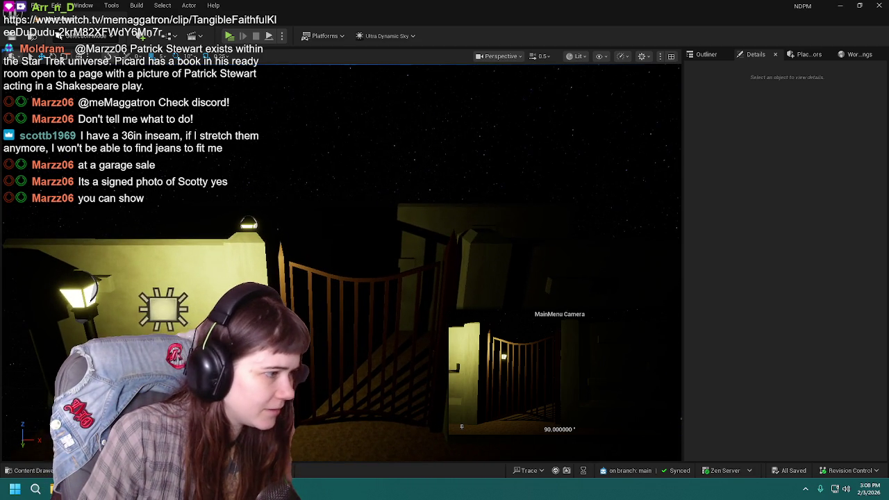
click(161, 305)
drag(427, 230, 427, 224)
key(e)
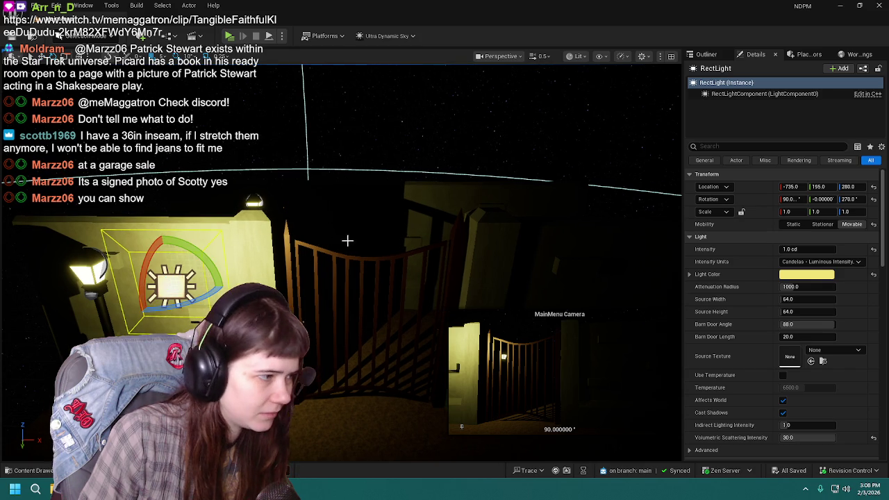
key(w)
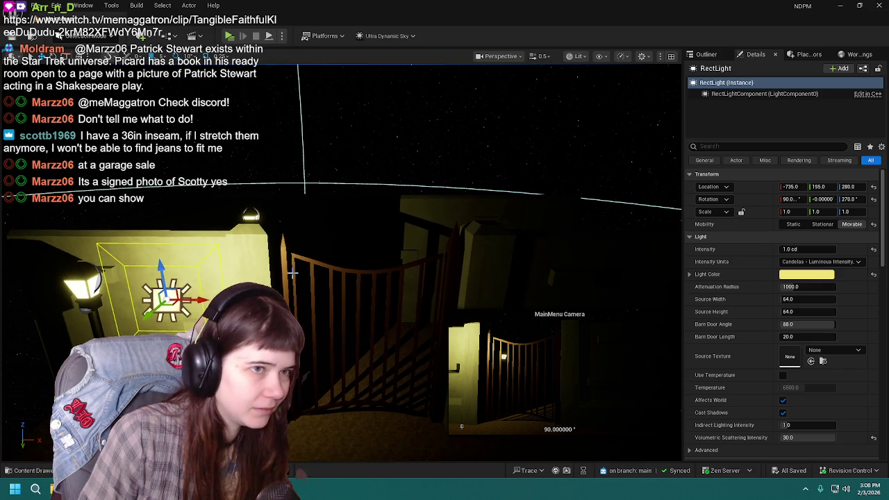
key(ctrl+d)
mouse_move(166, 302)
mouse_down()
mouse_move(278, 255)
mouse_move(367, 202)
mouse_move(366, 284)
mouse_move(373, 204)
mouse_move(362, 215)
mouse_move(362, 146)
mouse_move(361, 193)
mouse_up()
key(e)
key(w)
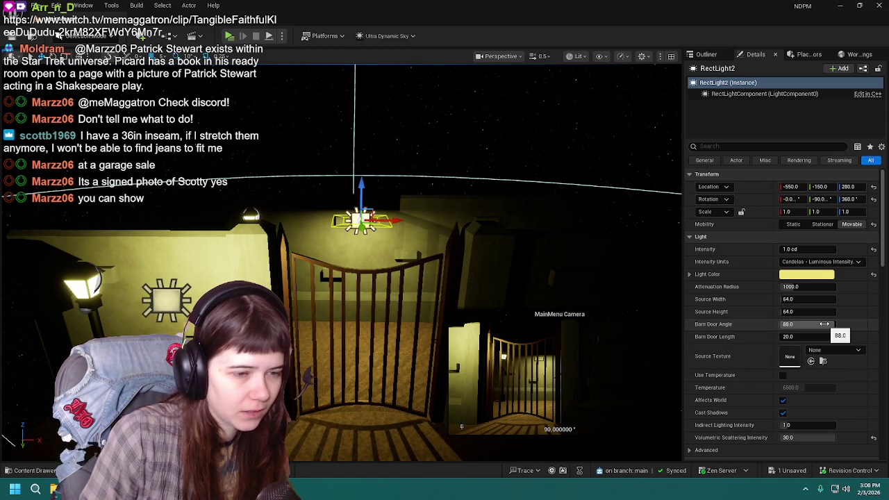
Step: Try a longer Barn Door Length, then undo it back to 20
scroll(750, 339, down, 3)
scroll(750, 340, up, 3)
mouse_move(792, 336)
mouse_down()
mouse_move(833, 337)
mouse_move(792, 336)
mouse_up()
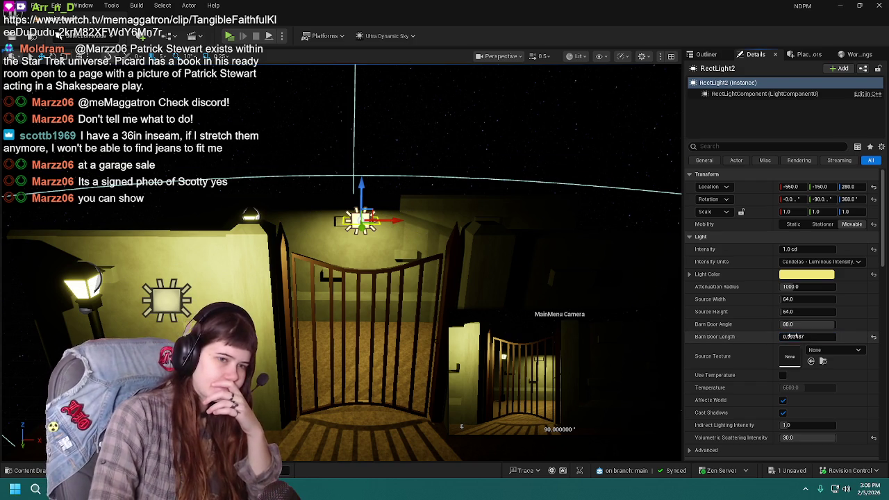
key(ctrl+z)
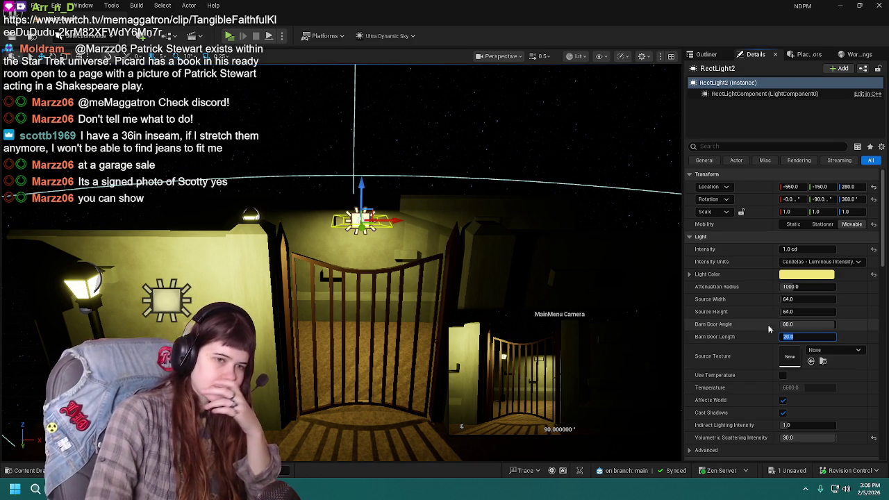
Step: Compare Intensity at 2.0 and 3.0 cd, settle on 2.0 cd, and raise the light slightly along Z
click(808, 250)
text(2)
key(Return)
text(3)
key(Return)
text(2)
key(Return)
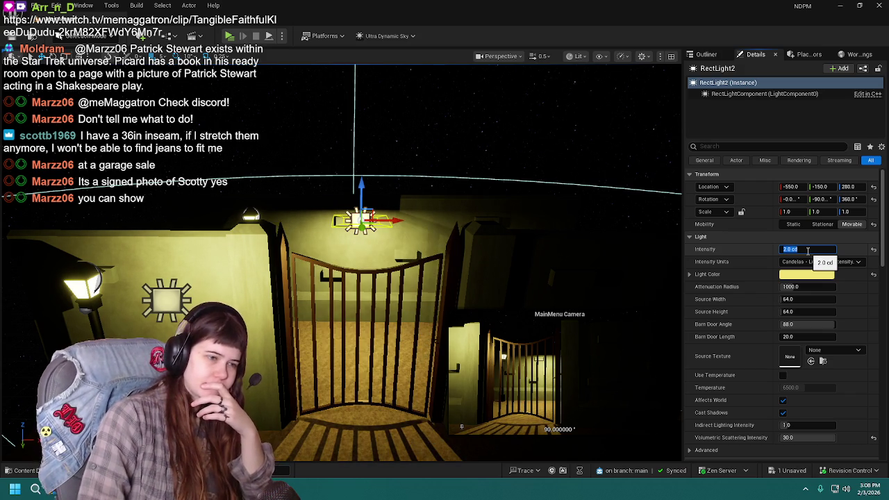
text(3)
key(Return)
text(2)
key(Return)
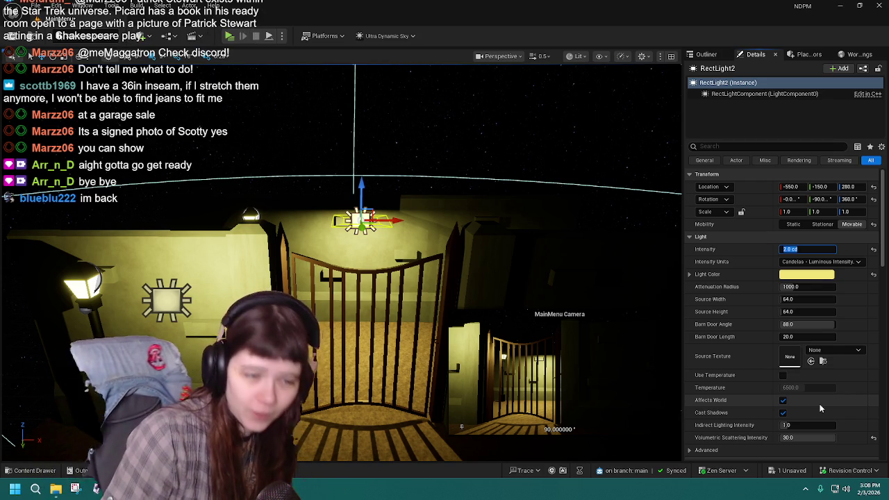
mouse_move(360, 185)
mouse_down()
mouse_move(370, 143)
mouse_move(366, 176)
mouse_up()
mouse_move(792, 425)
mouse_down()
mouse_move(813, 425)
mouse_move(781, 437)
mouse_move(871, 439)
mouse_up()
click(873, 438)
click(873, 425)
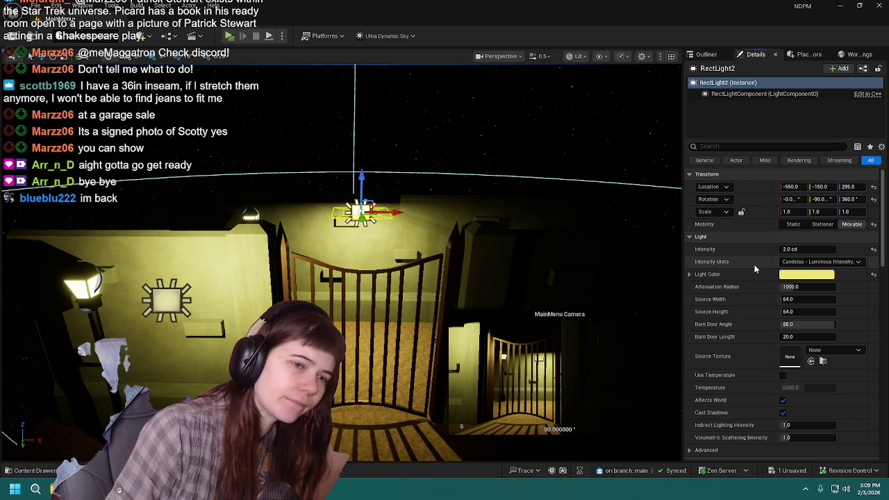
scroll(754, 265, down, 5)
scroll(755, 266, down, 5)
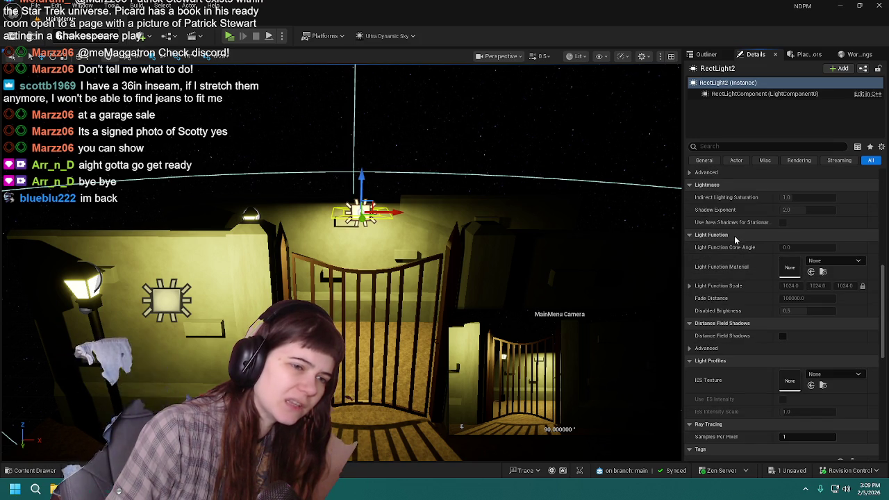
scroll(769, 309, down, 3)
scroll(769, 308, down, 6)
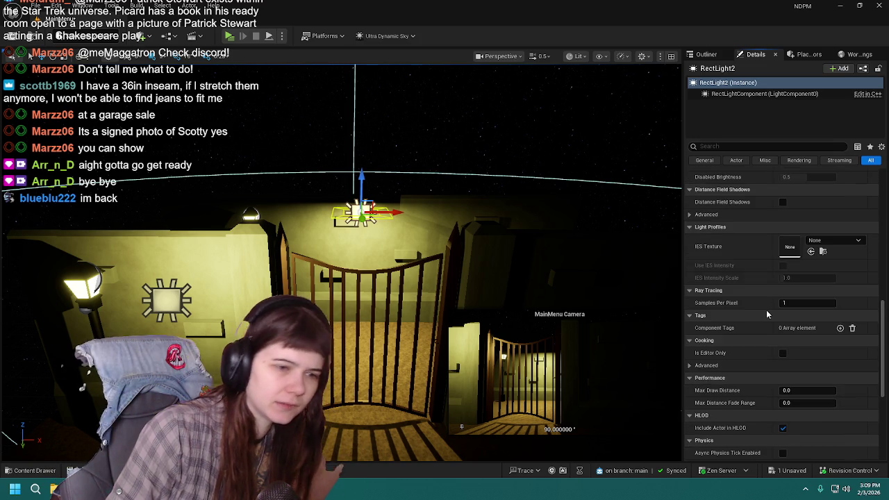
drag(799, 287, 792, 287)
click(874, 287)
scroll(734, 318, down, 4)
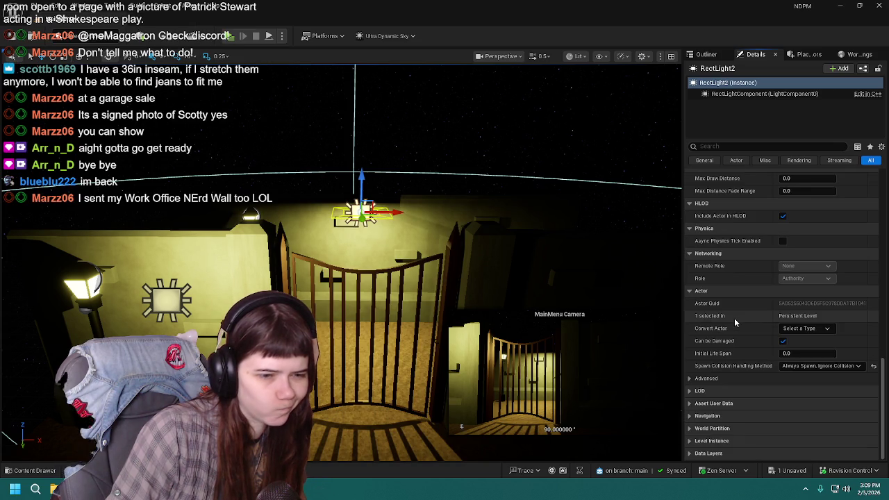
scroll(750, 330, up, 4)
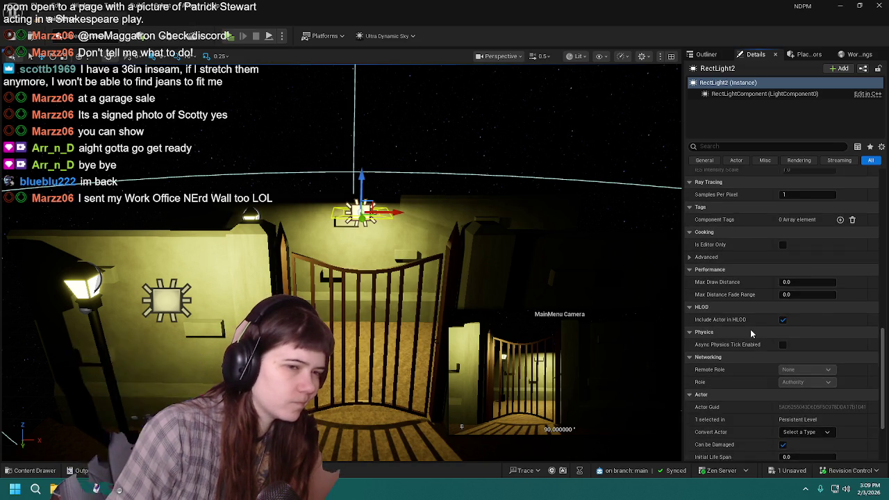
scroll(751, 329, up, 4)
scroll(708, 374, up, 5)
scroll(718, 373, up, 7)
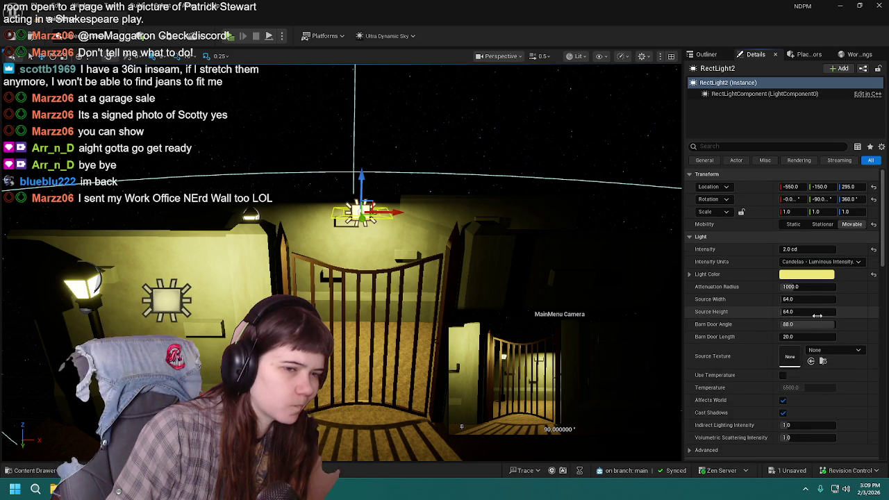
drag(808, 288, 780, 287)
click(799, 287)
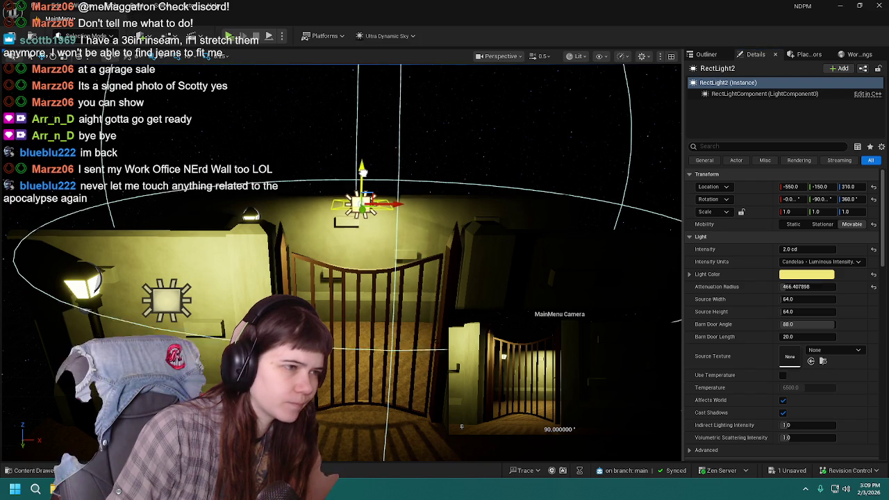
Step: Move RectLight2 left and higher above the wall lamp to about (-745, -150, 335)
drag(392, 207, 290, 203)
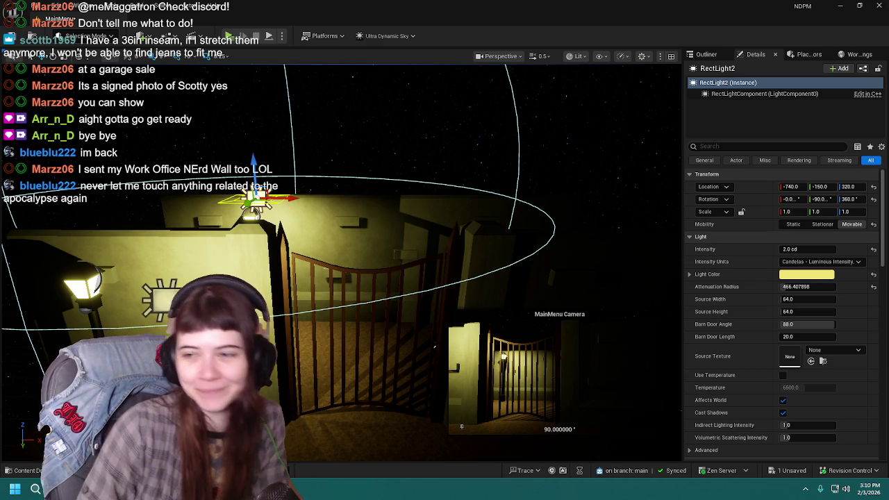
click(707, 54)
click(756, 54)
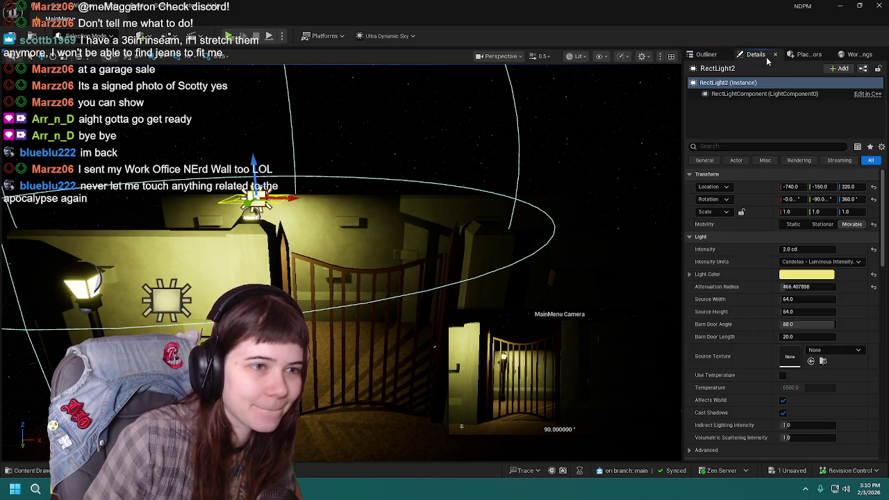
drag(285, 199, 295, 200)
drag(261, 168, 262, 156)
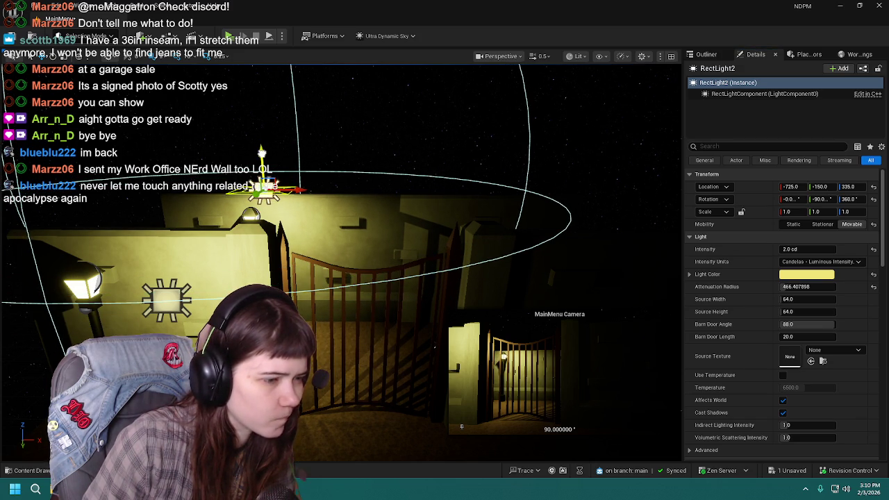
drag(302, 191, 290, 191)
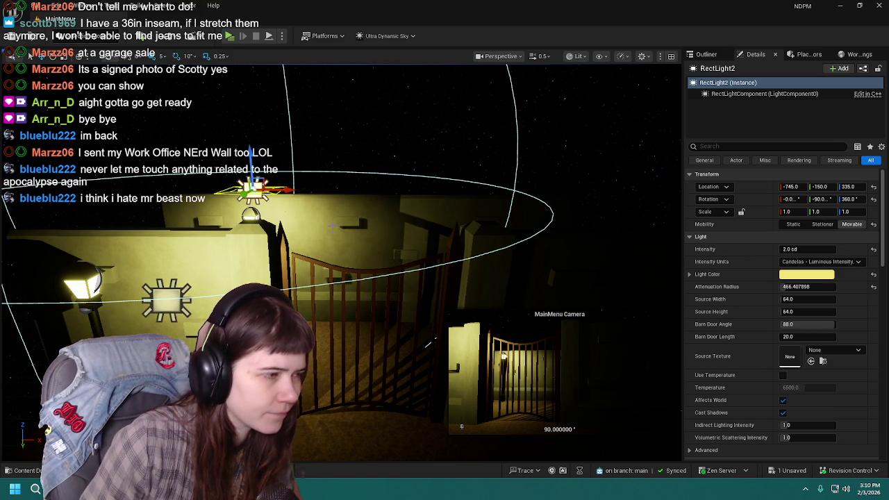
click(706, 54)
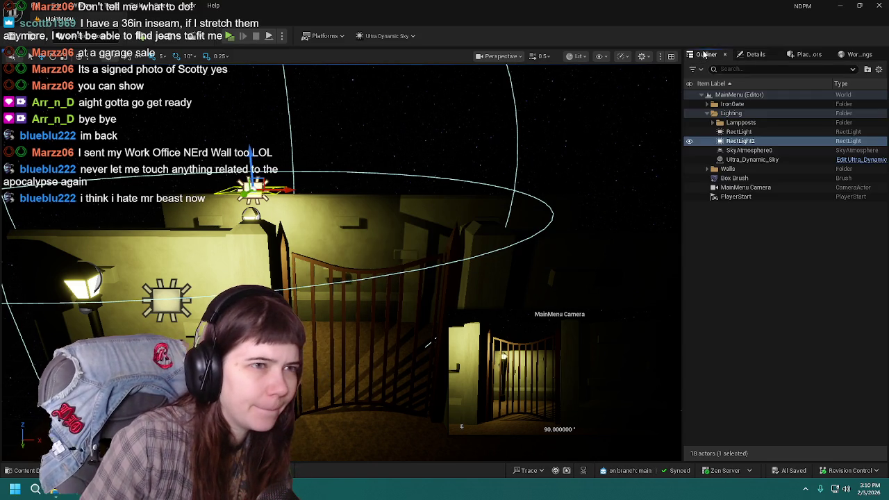
click(798, 334)
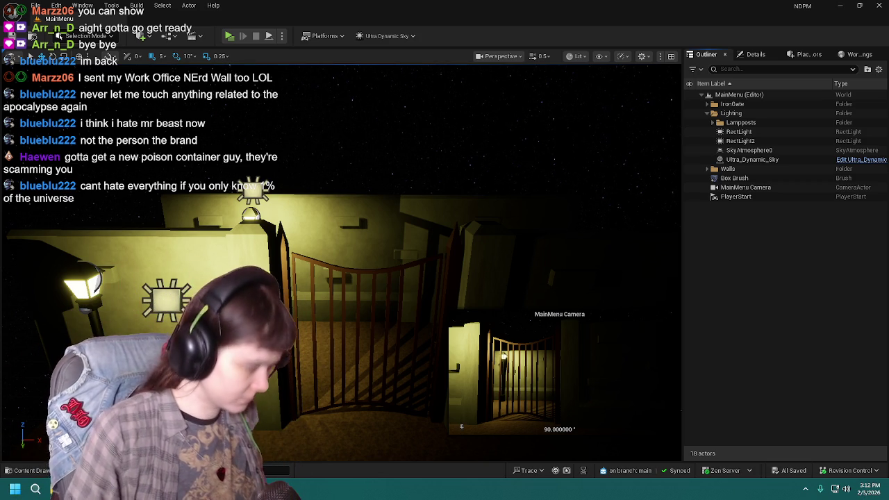
key(Left)
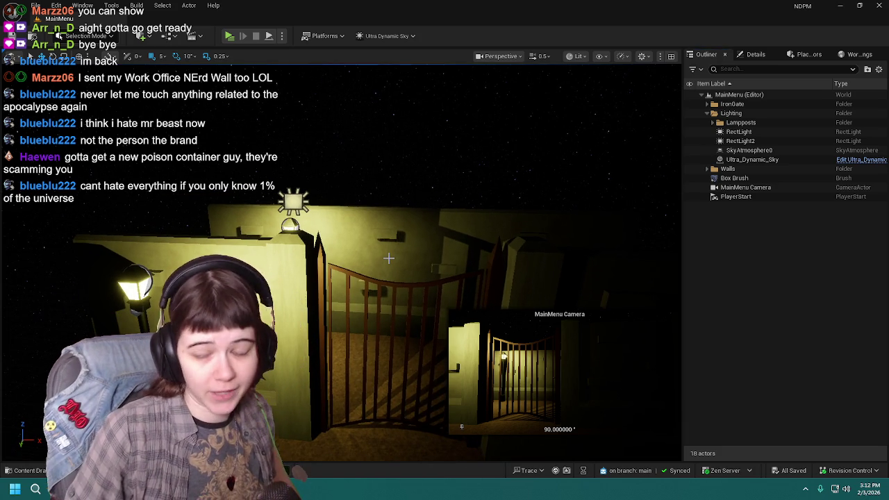
drag(456, 253, 451, 250)
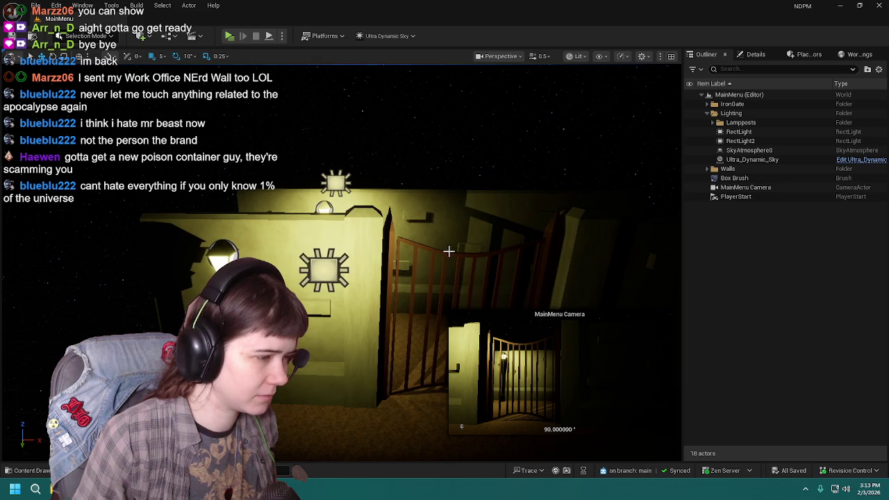
click(336, 268)
click(777, 294)
drag(671, 298, 674, 296)
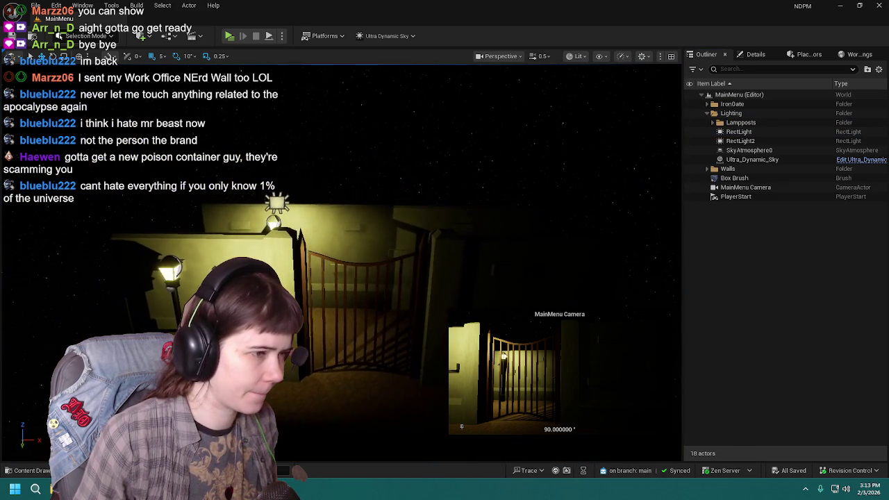
mouse_move(674, 396)
mouse_down()
mouse_move(676, 375)
mouse_move(676, 398)
mouse_up()
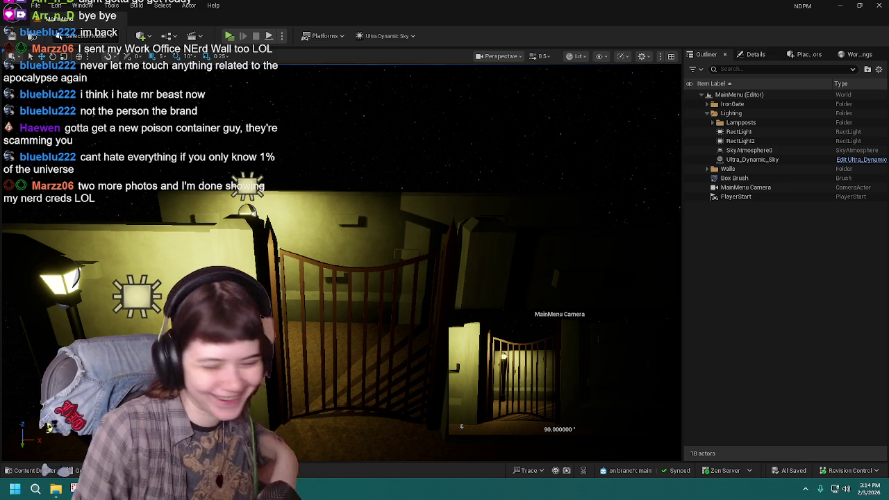
mouse_move(391, 298)
mouse_down()
mouse_move(398, 245)
mouse_move(403, 287)
mouse_up()
click(230, 36)
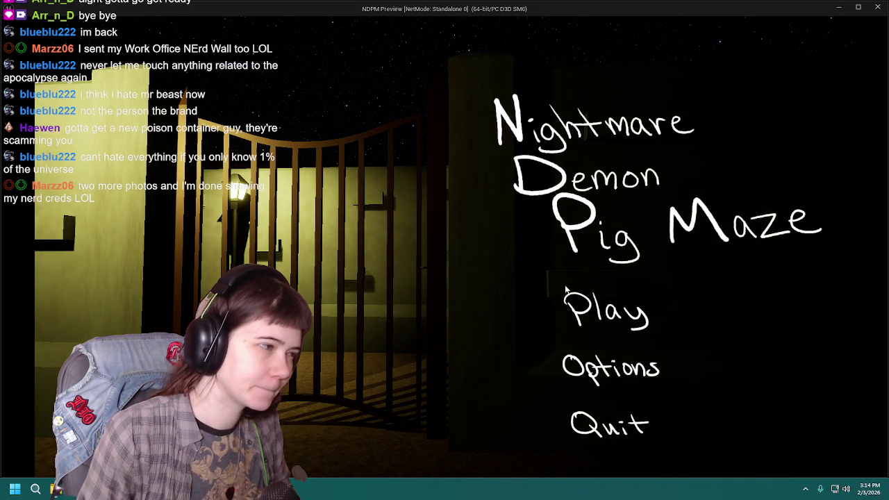
click(607, 430)
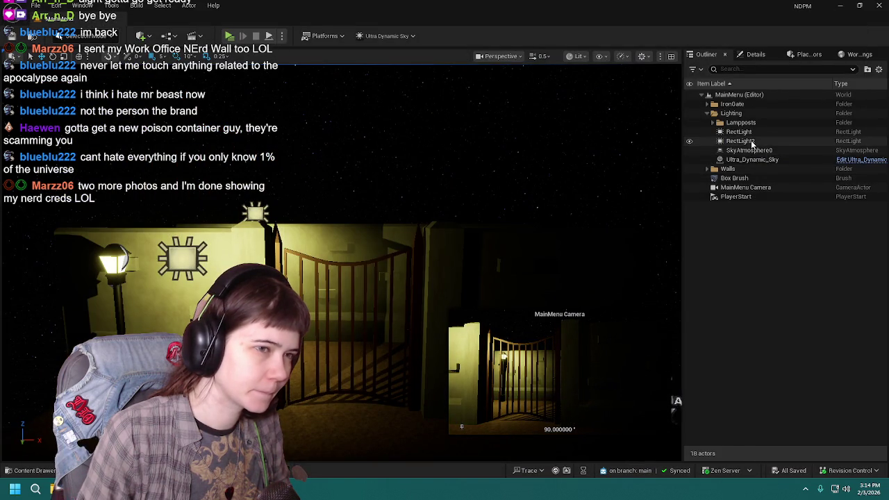
Step: Select RectLight2, shift its height between 330 and 305, and try a 90 barn door angle
click(741, 141)
drag(261, 188, 263, 200)
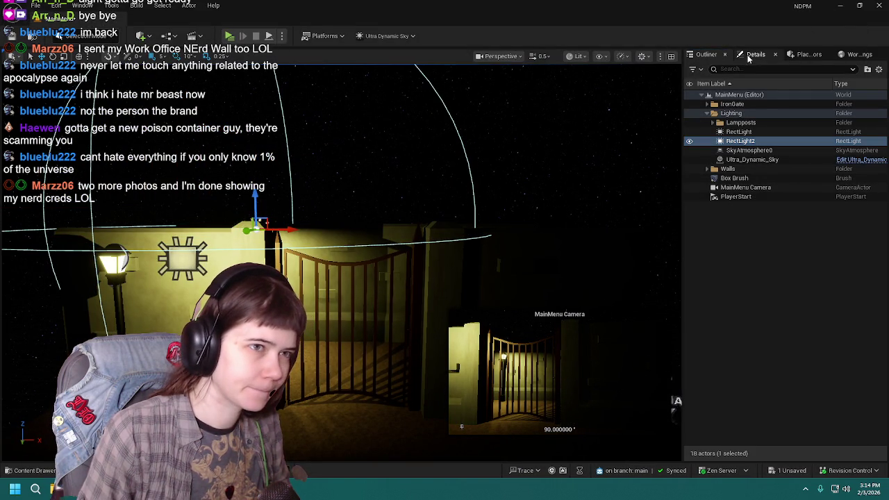
click(754, 55)
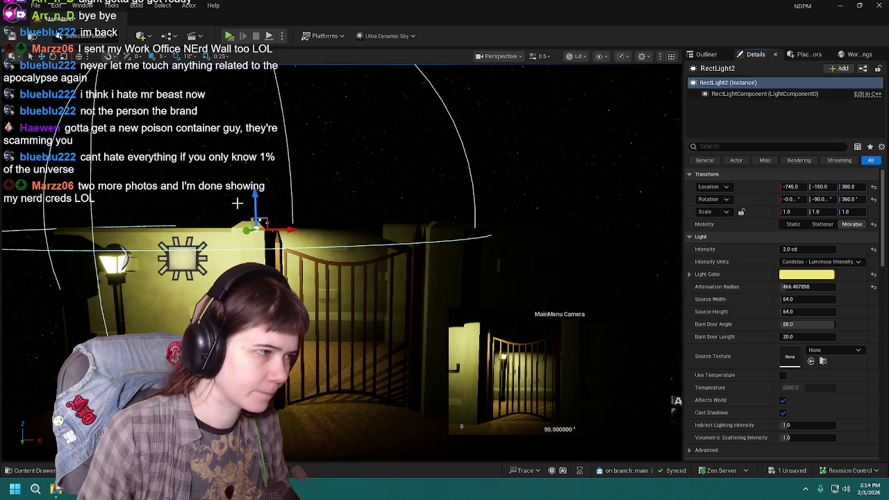
drag(254, 196, 254, 180)
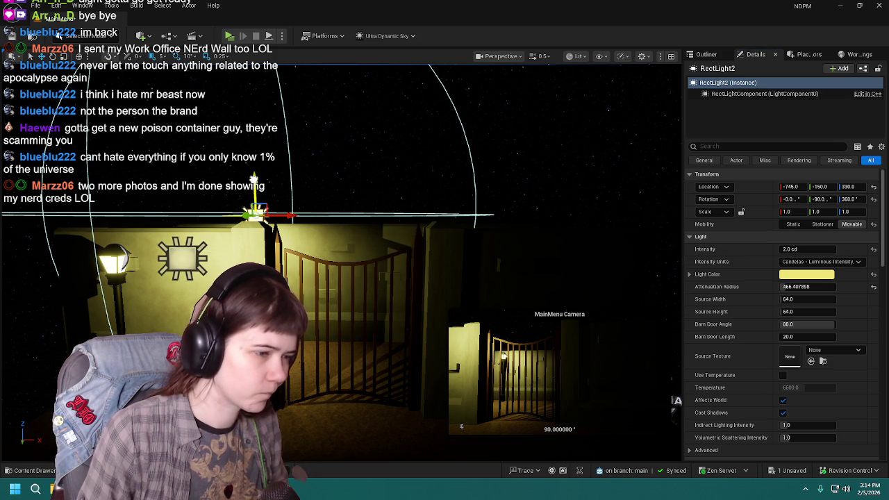
drag(812, 326, 811, 326)
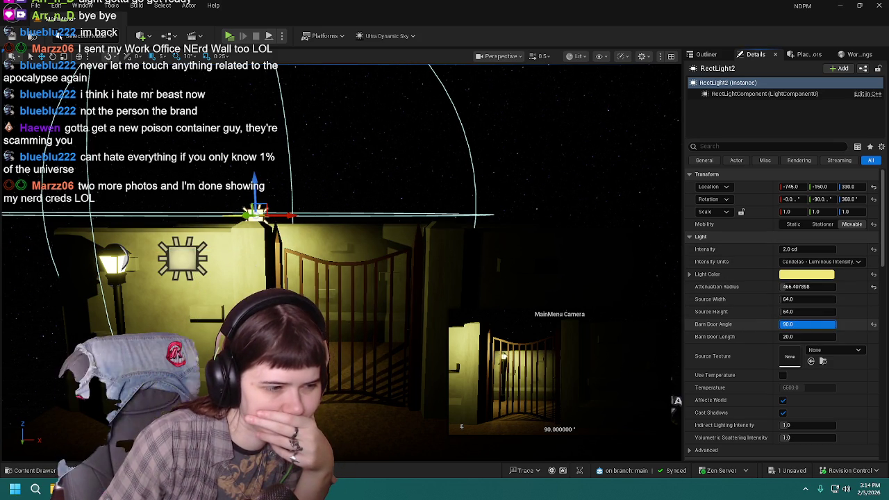
drag(257, 171, 257, 182)
Step: Try Source Width values of 1000, 448 and 256, settling on 280
drag(809, 300, 803, 300)
text(1000)
key(Return)
text(320)
key(Return)
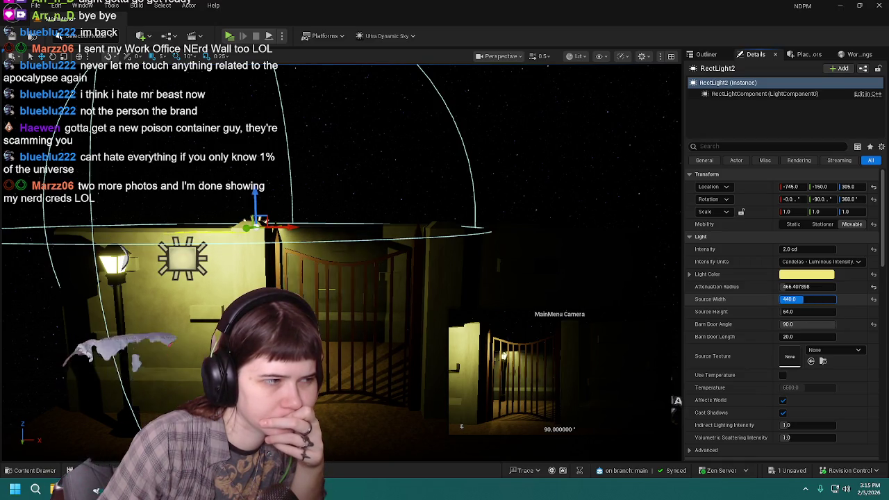
text(448)
key(Return)
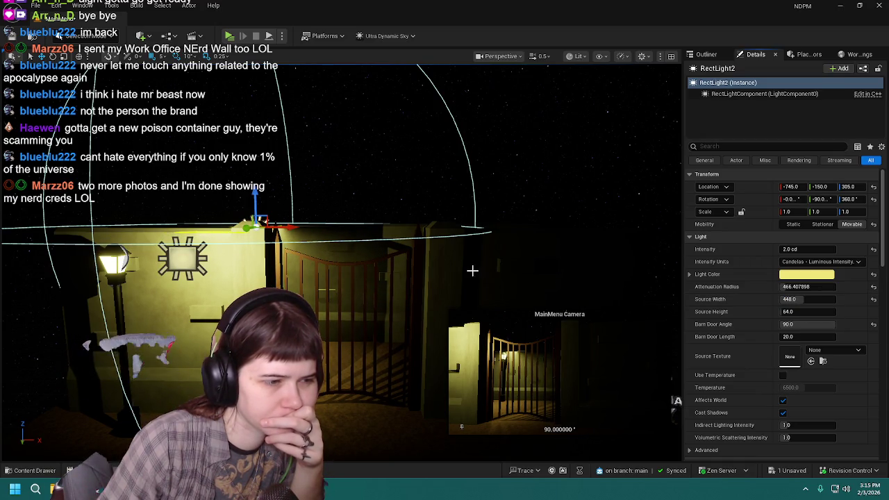
scroll(488, 274, up, 5)
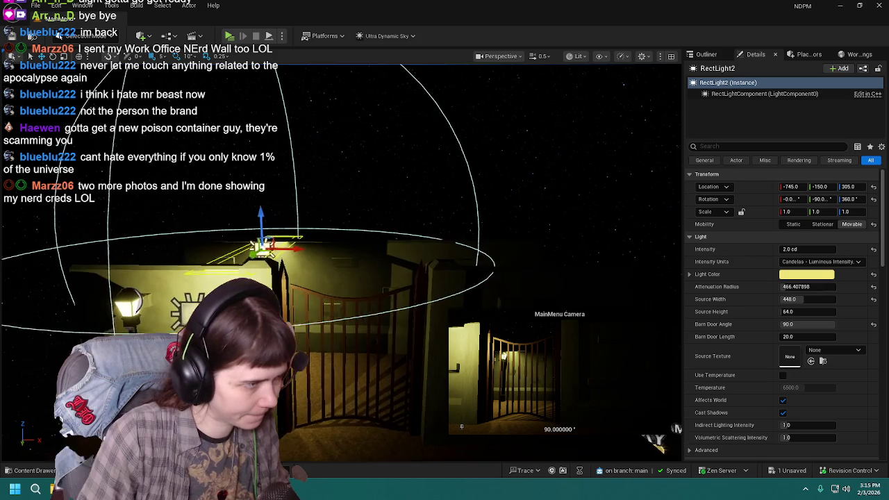
click(808, 299)
text(256)
key(Return)
text(280)
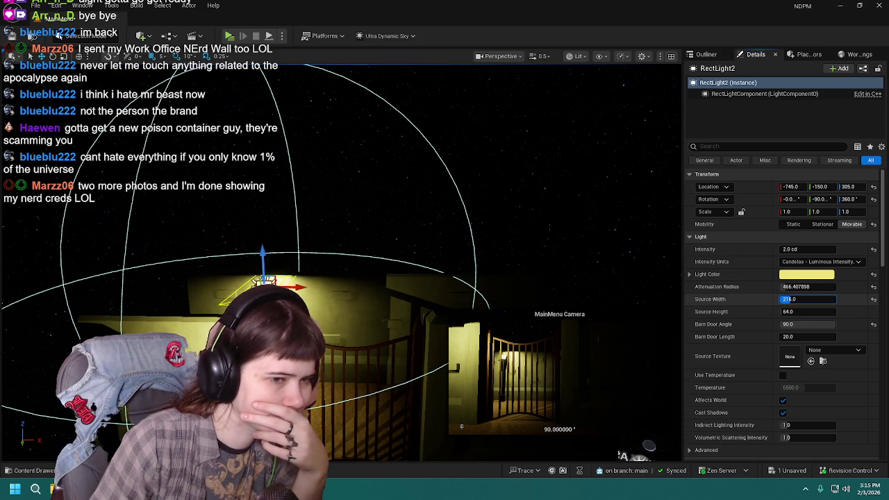
key(Return)
Step: Reset Source Width to 64 and set Attenuation Radius to 400
drag(814, 287, 836, 287)
click(874, 287)
click(874, 299)
click(817, 287)
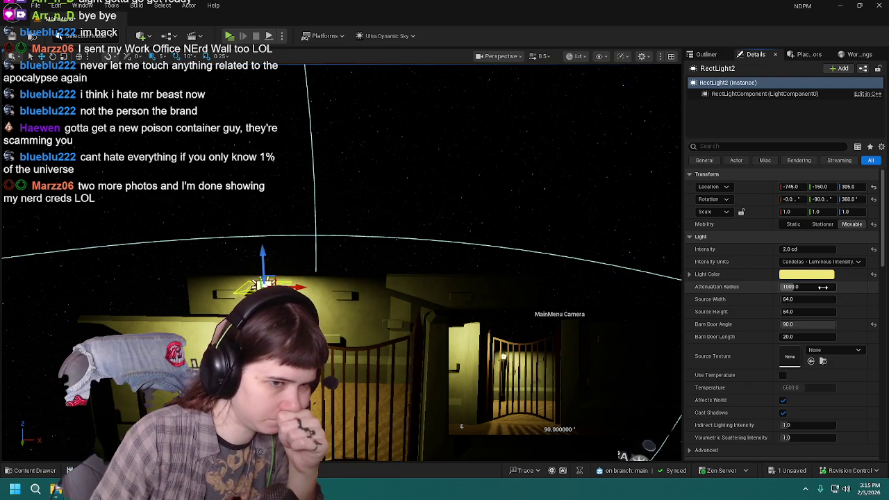
text(400)
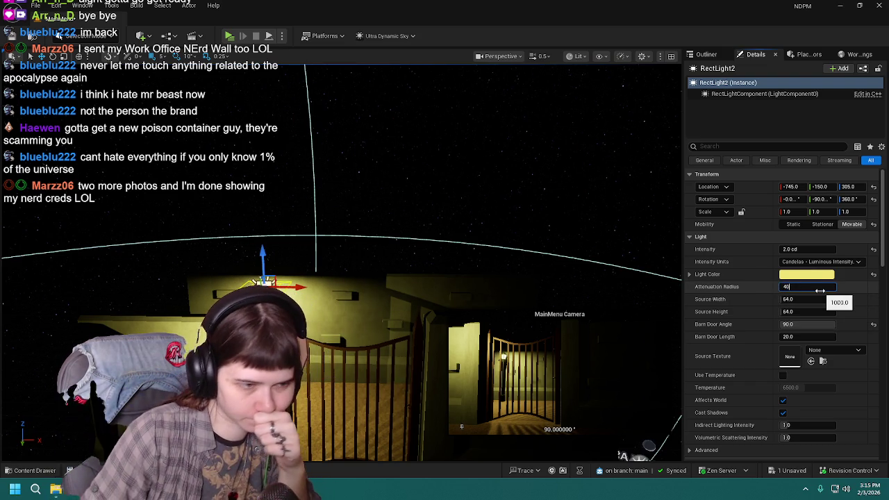
key(Return)
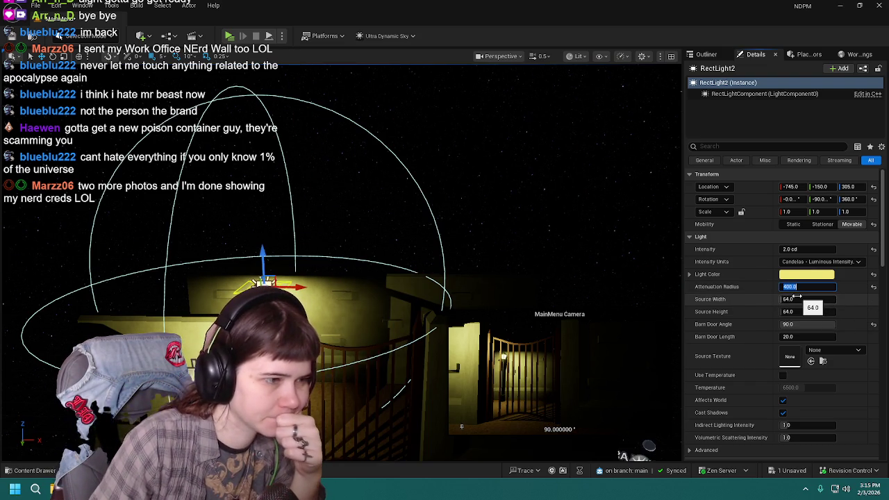
Step: Reset Source Height to 64, raise the light to Z 320, and start re-entering Source Width
mouse_move(810, 312)
mouse_down()
mouse_move(771, 312)
mouse_move(829, 312)
mouse_up()
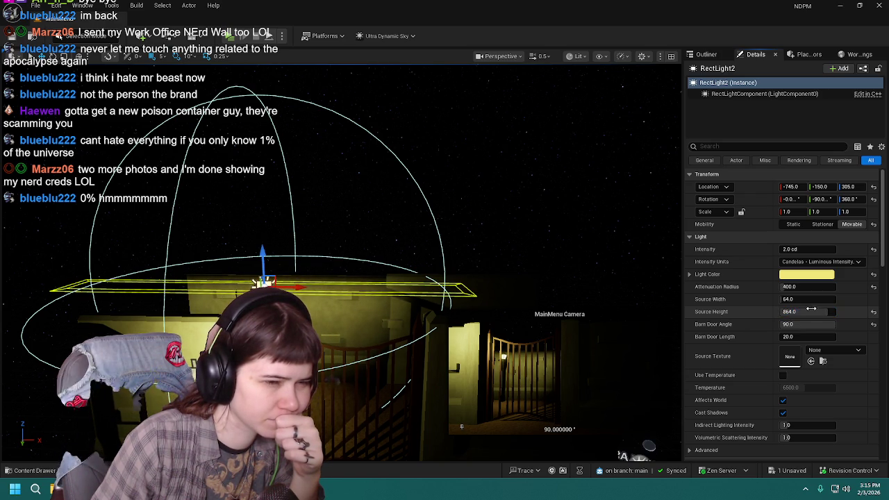
click(875, 314)
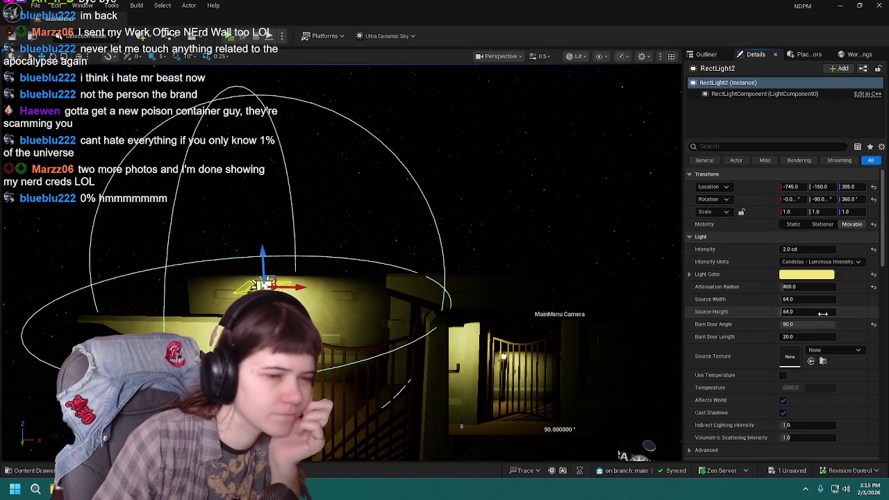
drag(805, 299, 829, 299)
key(Return)
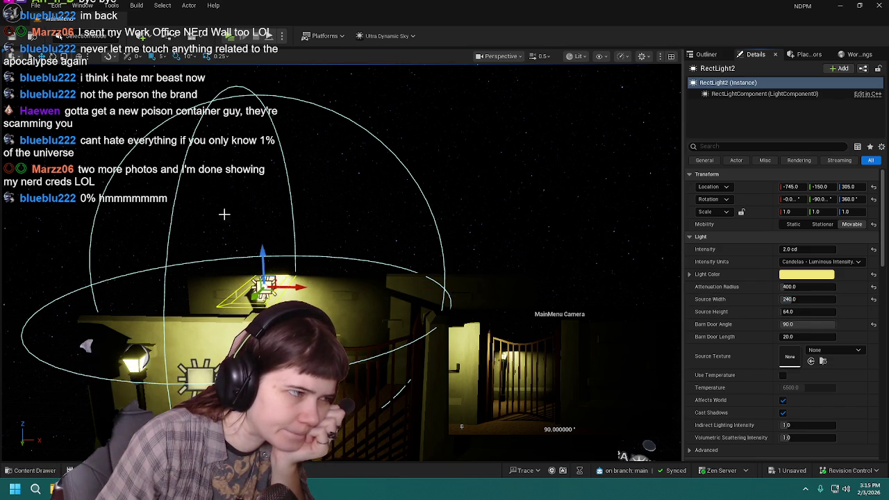
drag(266, 249, 265, 244)
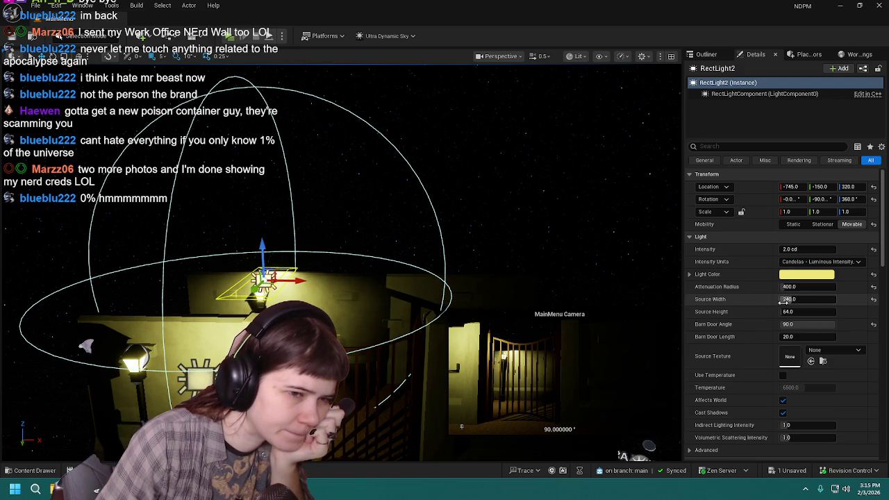
click(806, 299)
text(1)
key(Return)
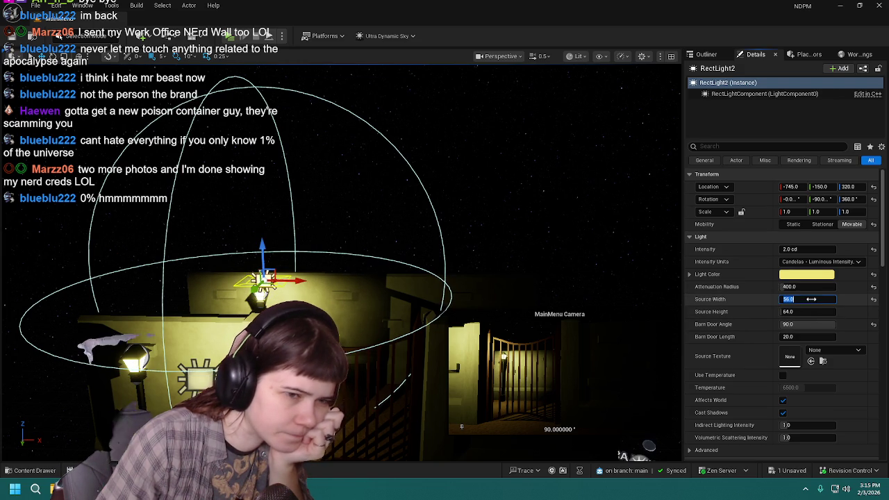
click(810, 299)
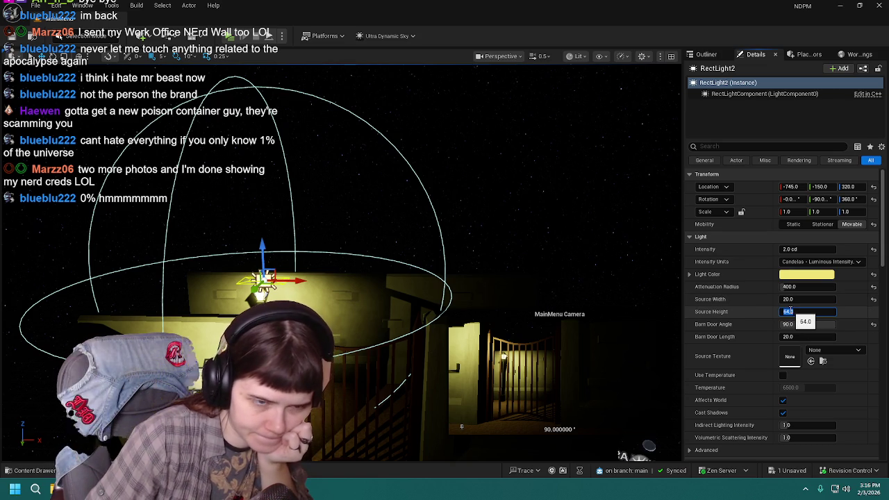
Step: Expand the Lampposts folder in the Outliner and select the first Lamppost
click(706, 57)
click(712, 122)
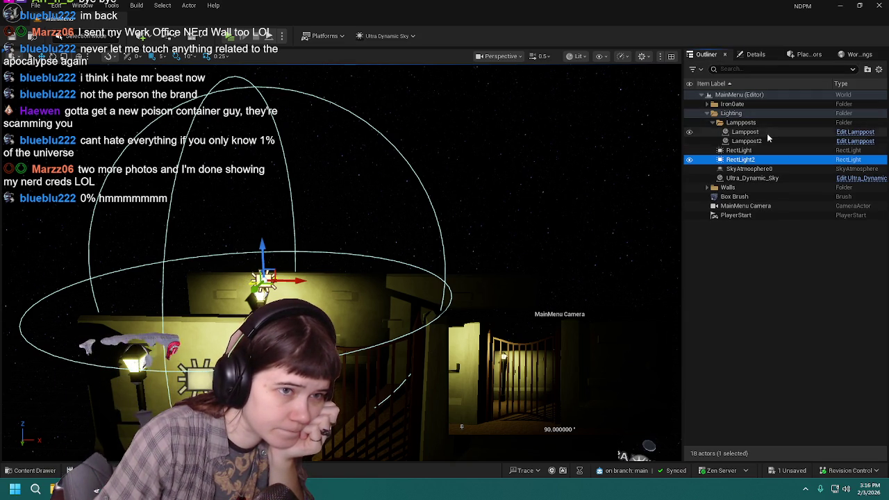
click(765, 132)
click(767, 141)
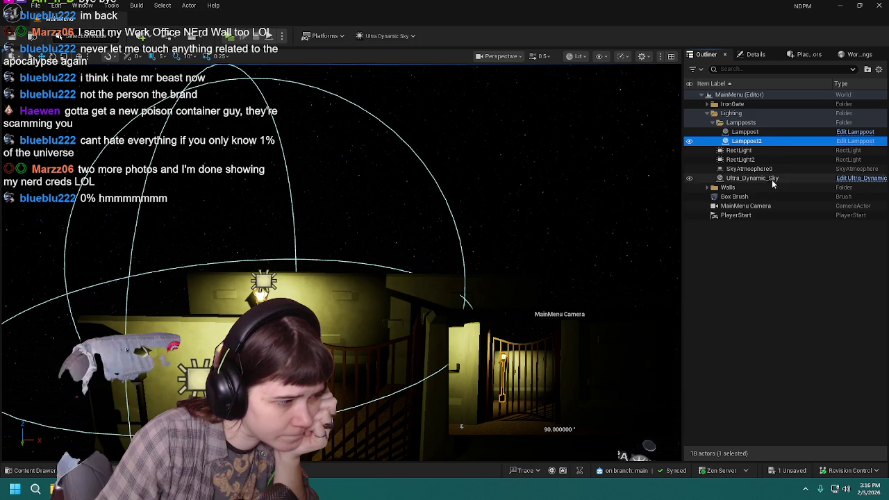
click(591, 287)
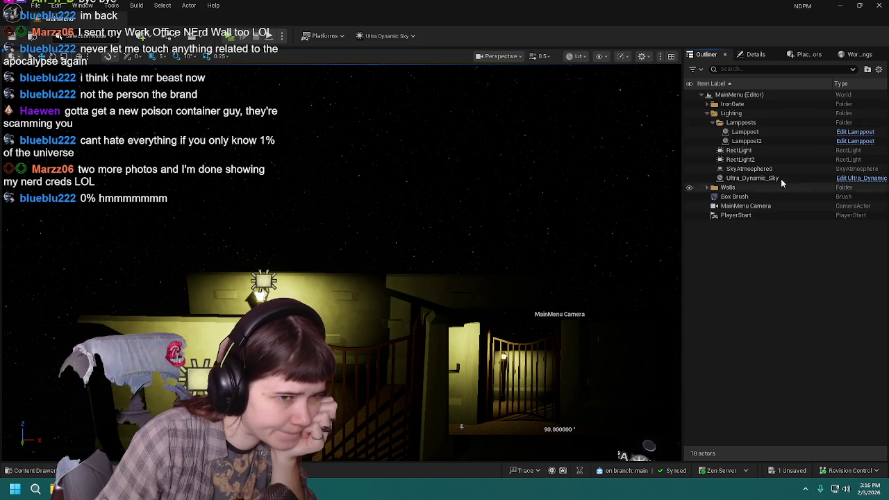
click(754, 55)
click(707, 55)
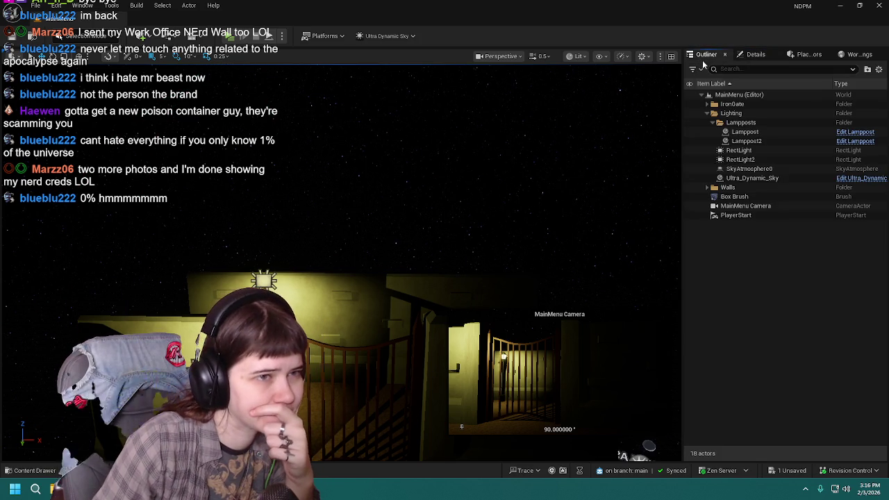
click(746, 132)
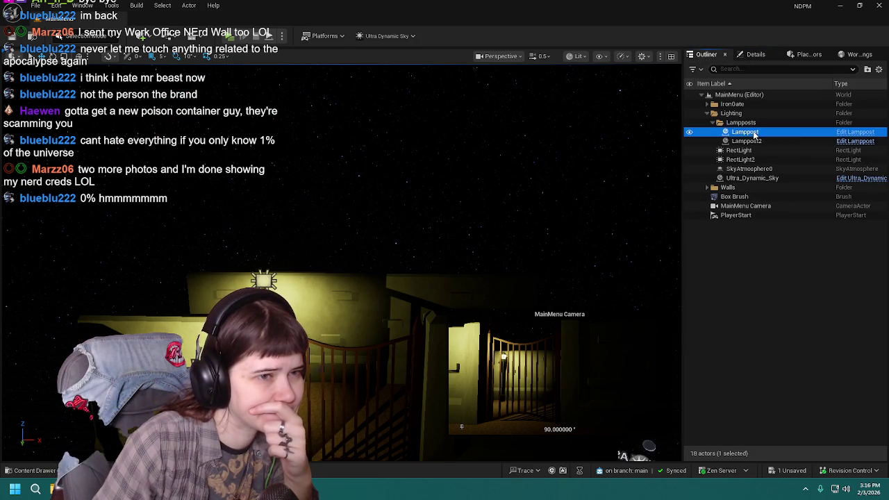
Step: Open the Lamppost blueprint, inspect its PointLight (1000 intensity, 500 radius), and return to MainMenu
click(854, 132)
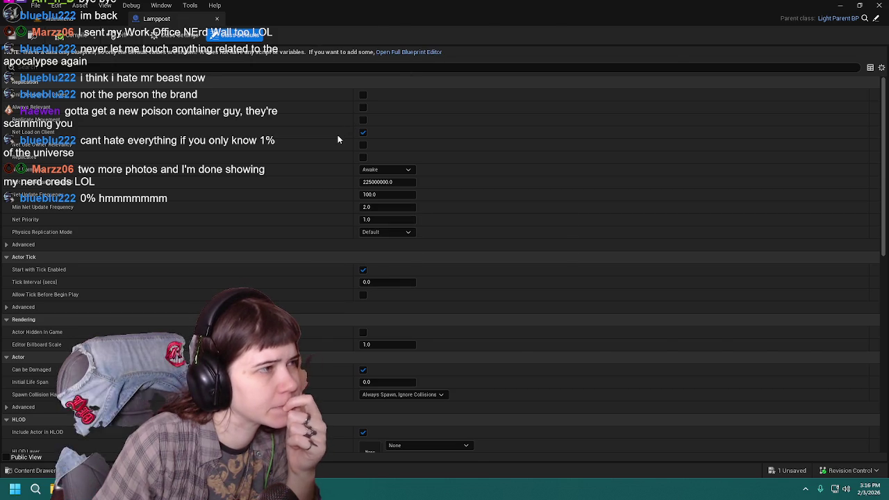
click(45, 103)
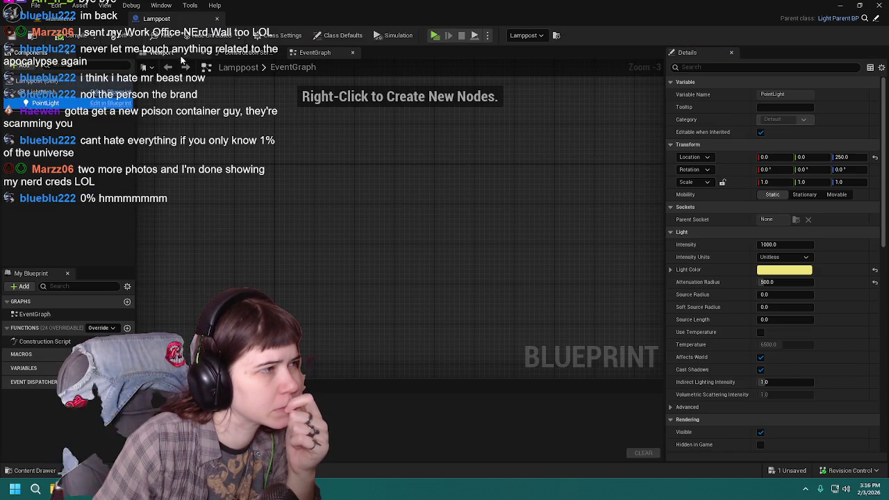
click(182, 56)
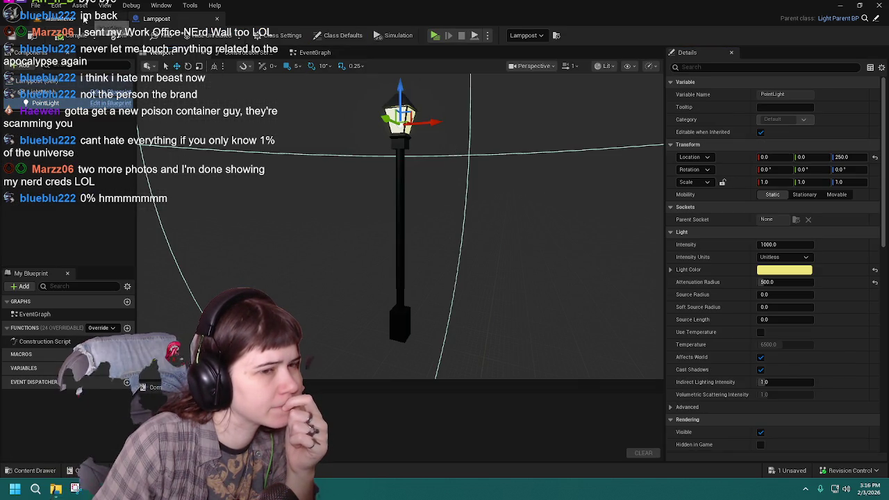
click(88, 19)
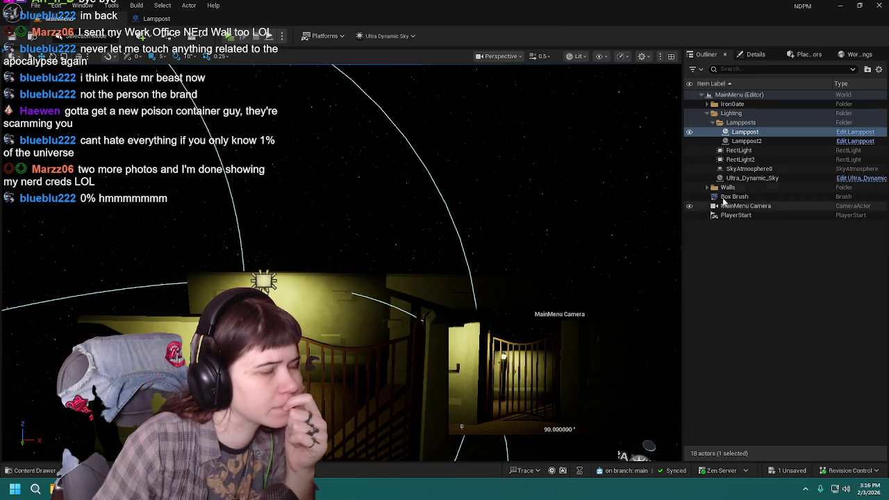
Step: Hide RectLight and RectLight2, then test the first Lamppost's PointLight radius and reset it to 500
click(690, 150)
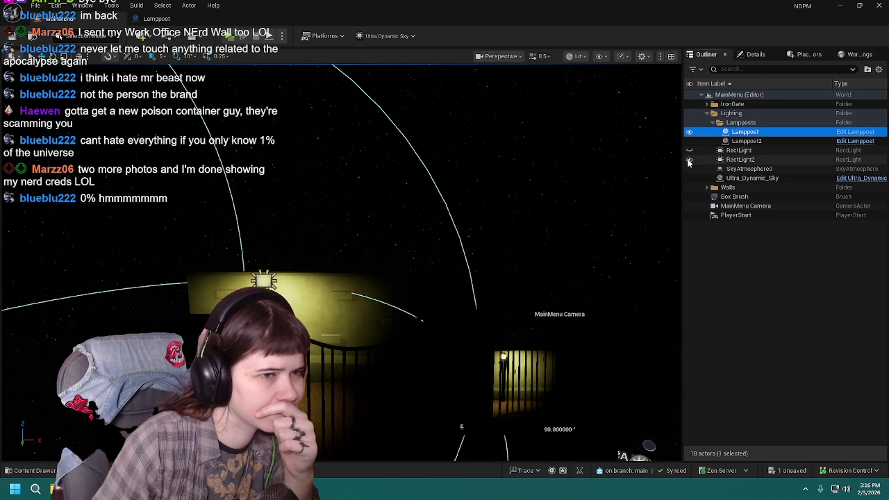
click(689, 160)
click(721, 264)
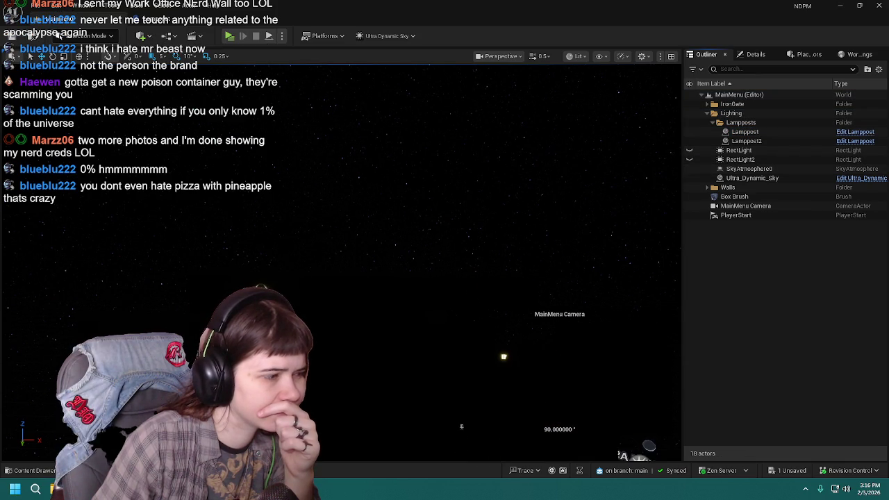
click(745, 132)
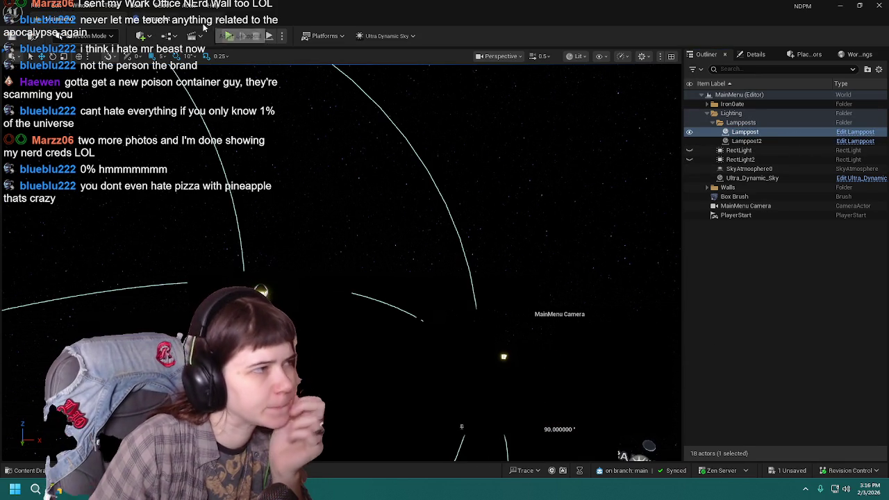
click(750, 54)
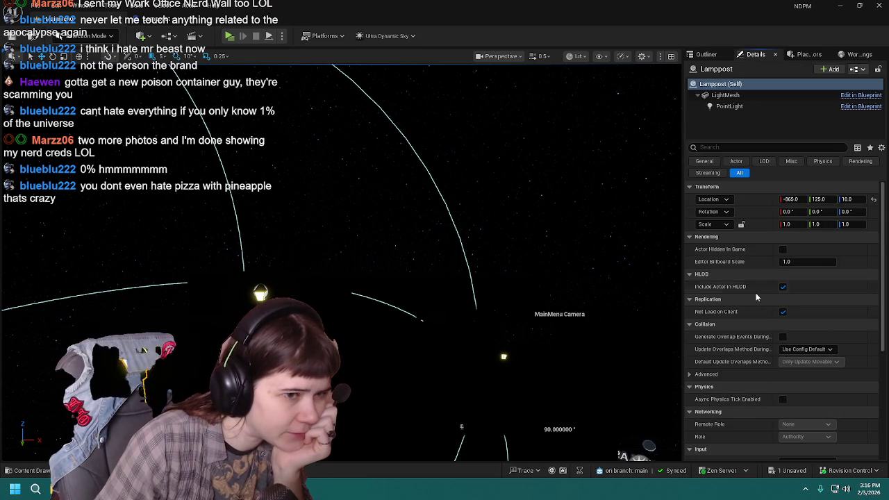
click(729, 107)
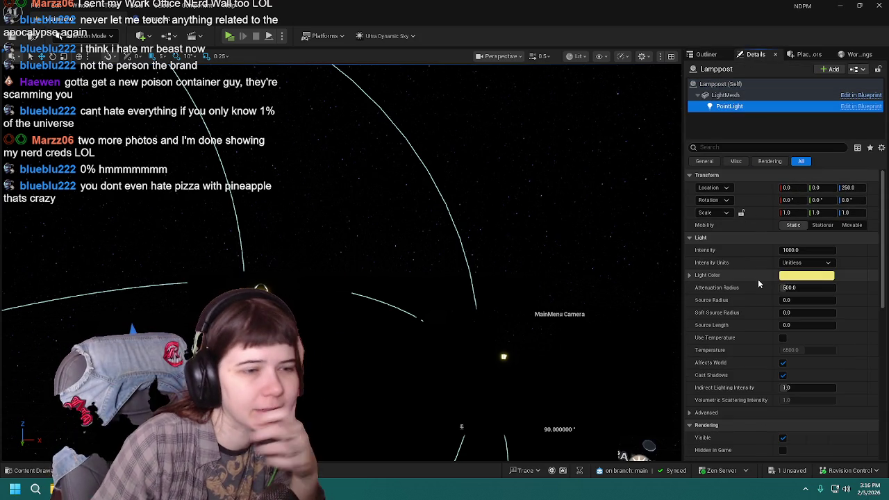
mouse_move(809, 288)
mouse_down()
mouse_move(847, 288)
mouse_move(811, 289)
mouse_up()
click(872, 289)
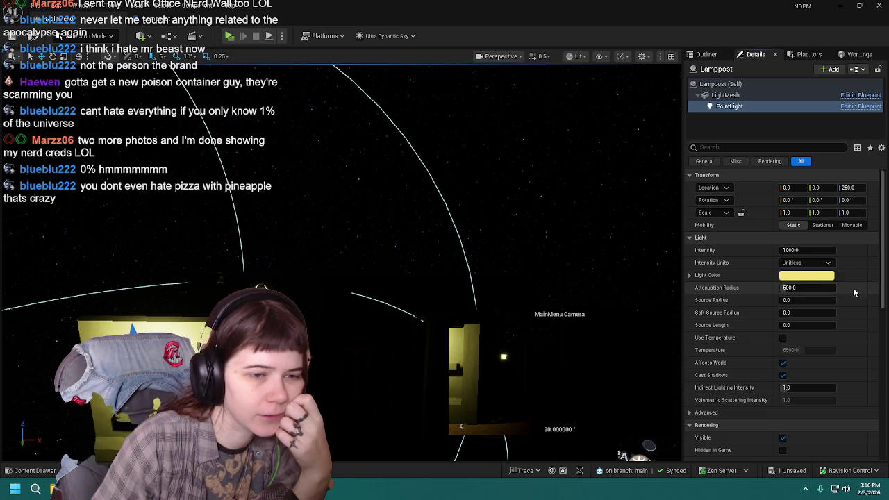
Step: Try a different attenuation radius on Lamppost2's PointLight, then reset it to 500
click(715, 57)
click(756, 56)
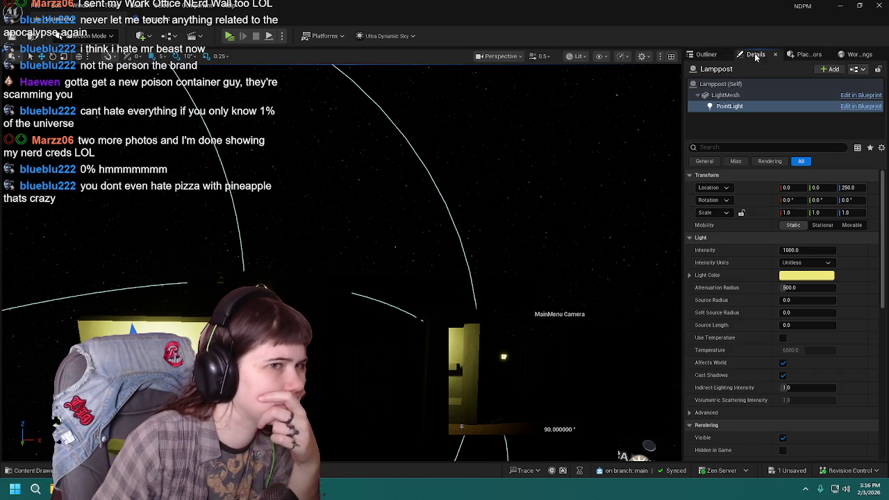
click(704, 56)
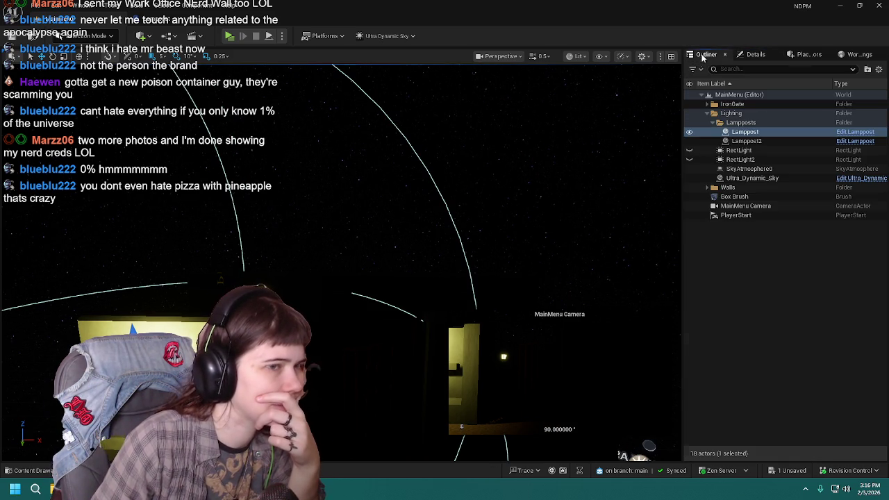
click(747, 141)
click(756, 55)
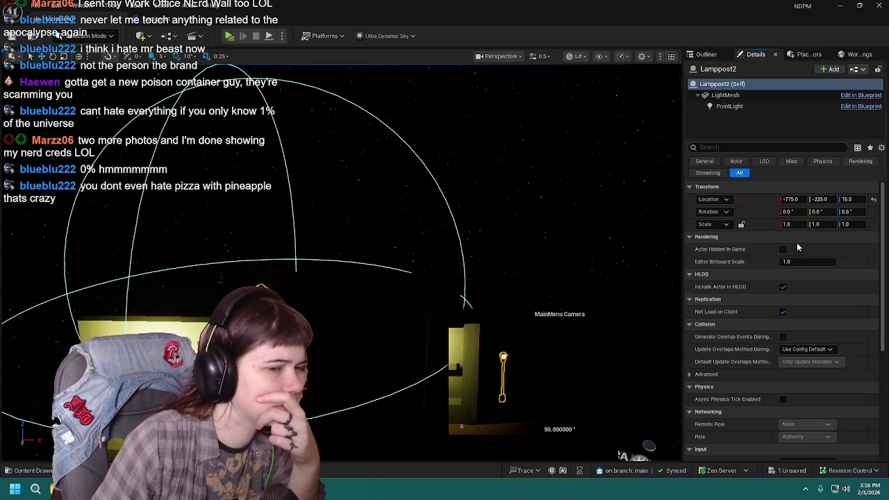
click(729, 106)
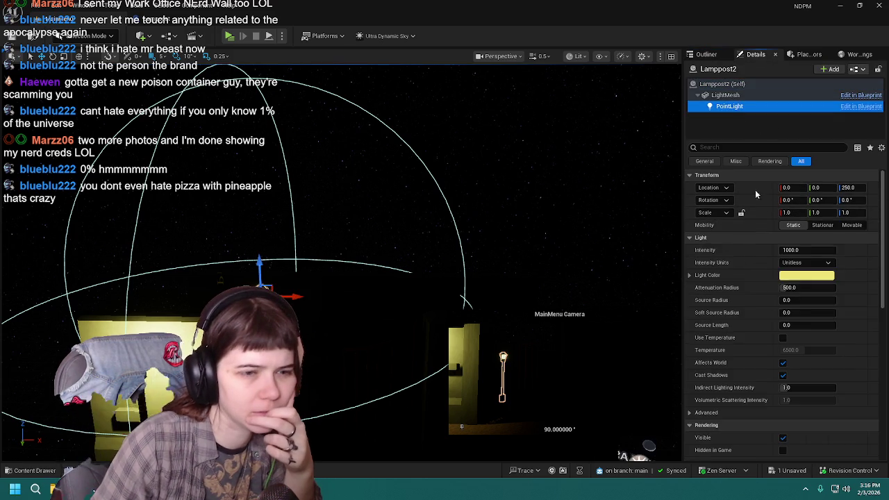
mouse_move(801, 287)
mouse_down()
mouse_move(774, 287)
mouse_move(823, 287)
mouse_up()
click(873, 290)
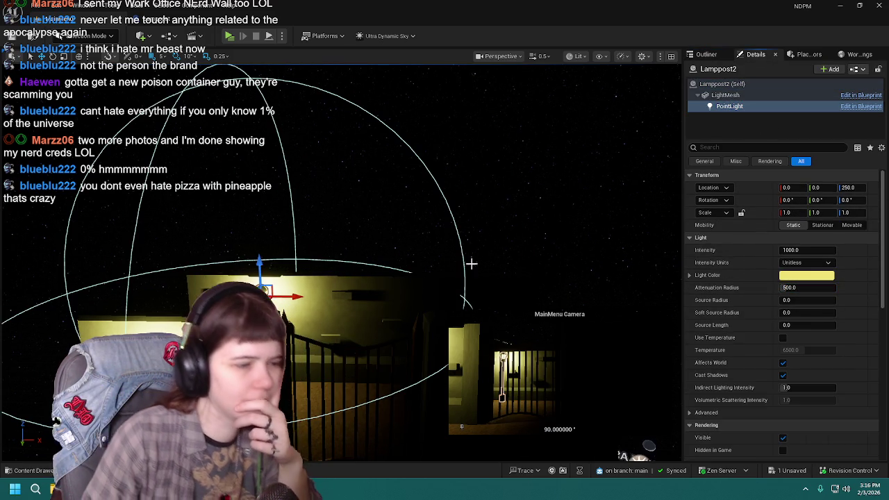
click(706, 55)
click(791, 303)
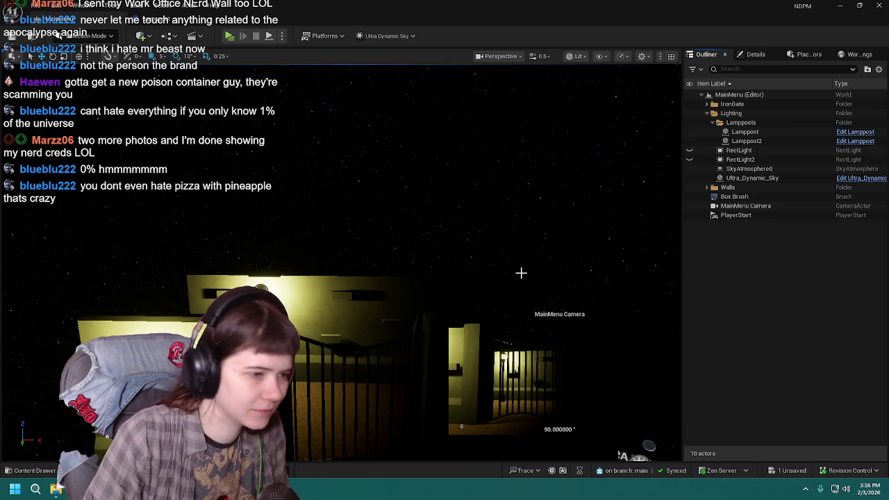
Step: Delete RectLight2 from the MainMenu level and save the level
key(ctrl+s)
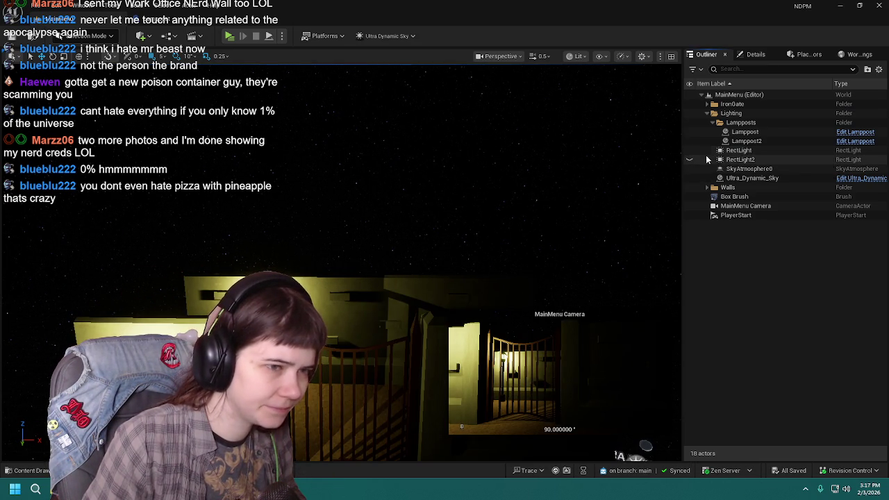
click(746, 160)
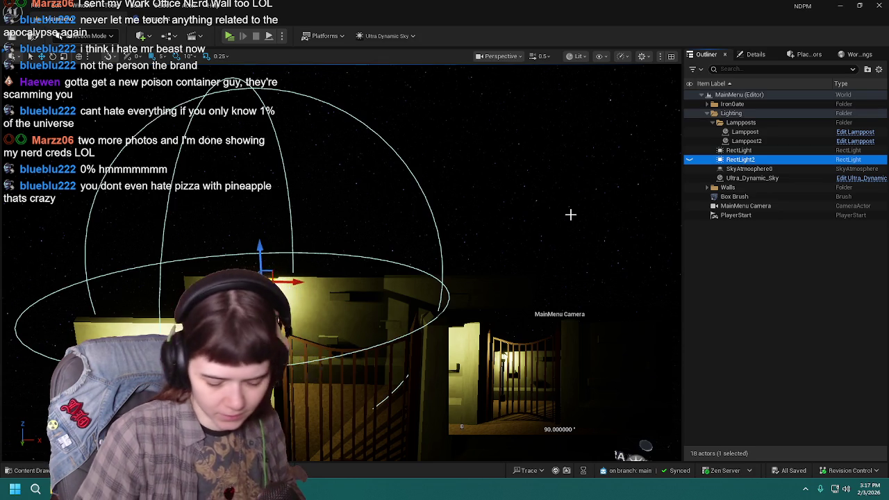
key(Delete)
click(759, 152)
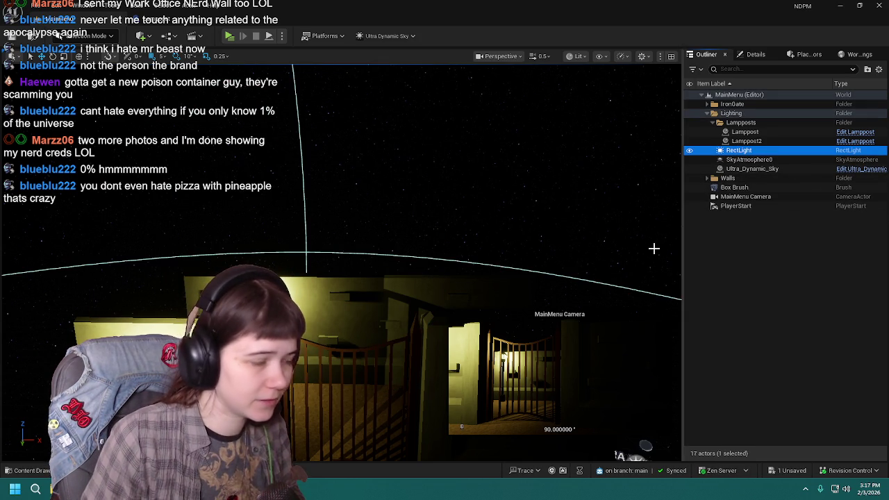
click(733, 307)
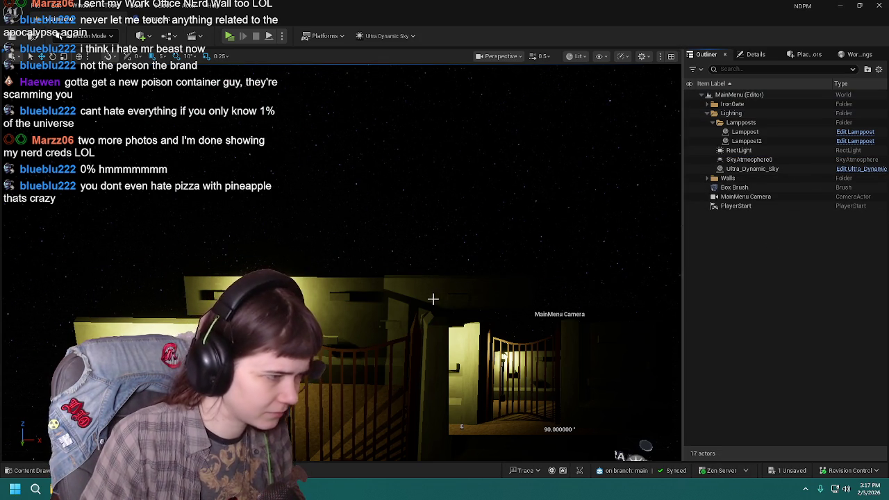
key(ctrl+s)
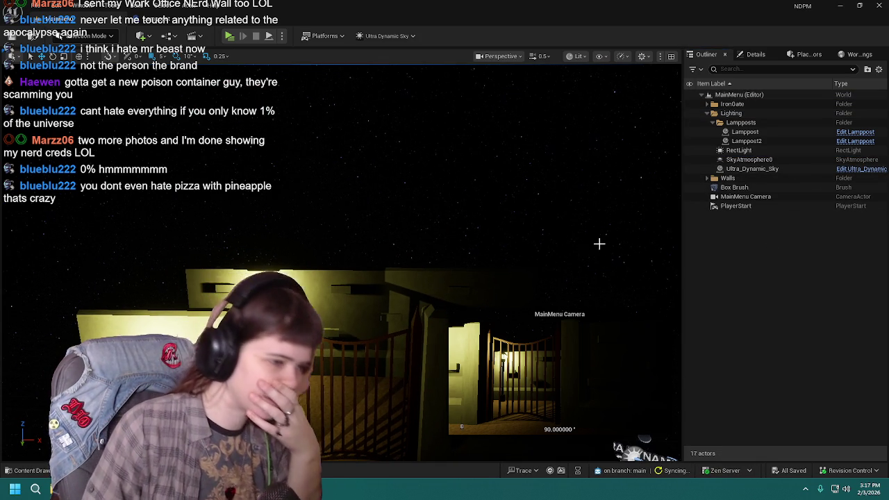
Step: Open the Lamppost blueprint with Ctrl+E to check its light, then return to the level
click(747, 132)
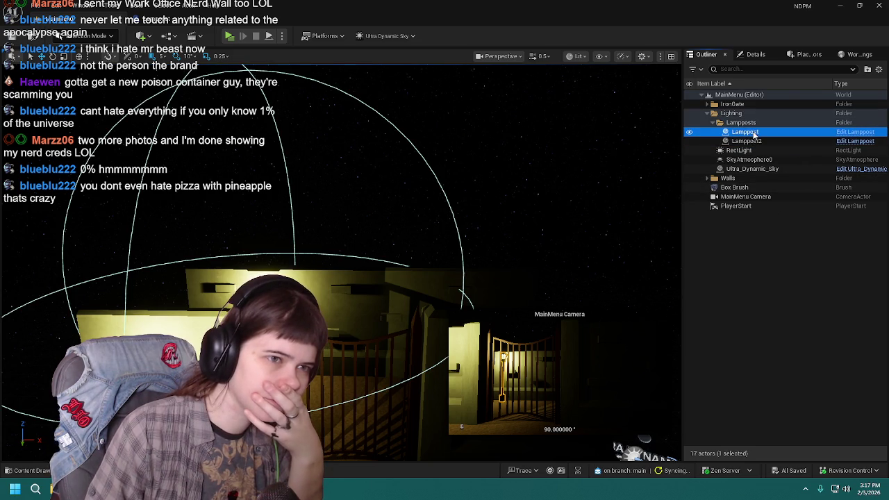
key(ctrl+e)
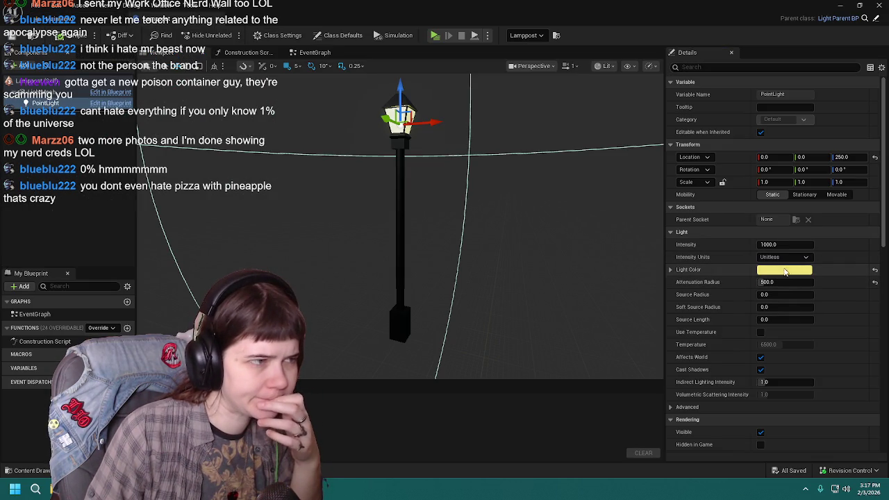
click(57, 23)
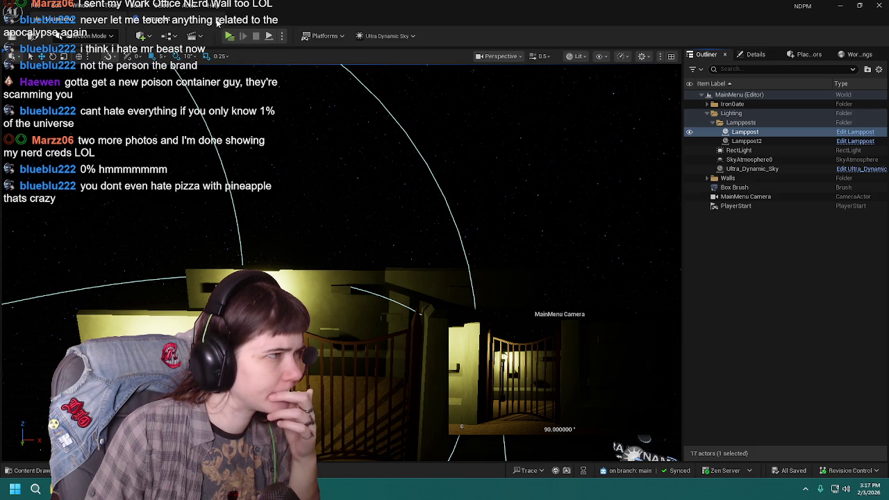
Step: Deselect everything and run Build Lighting Only for the MainMenu level
click(821, 299)
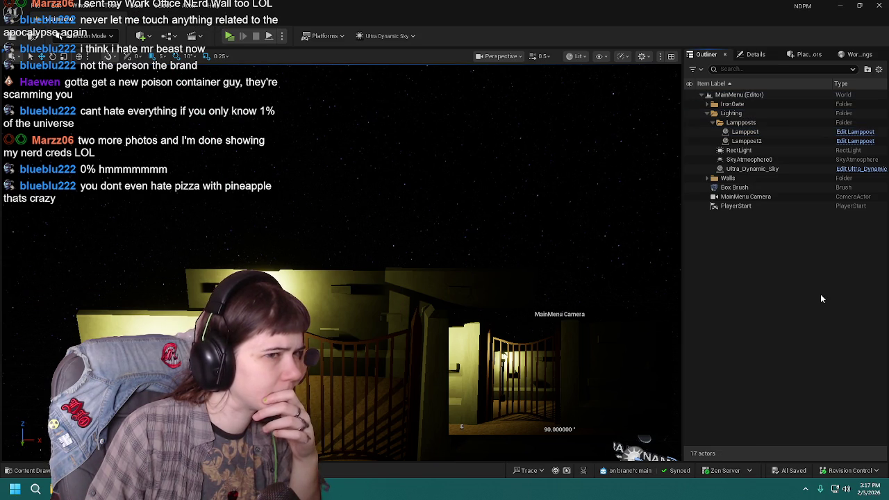
click(143, 9)
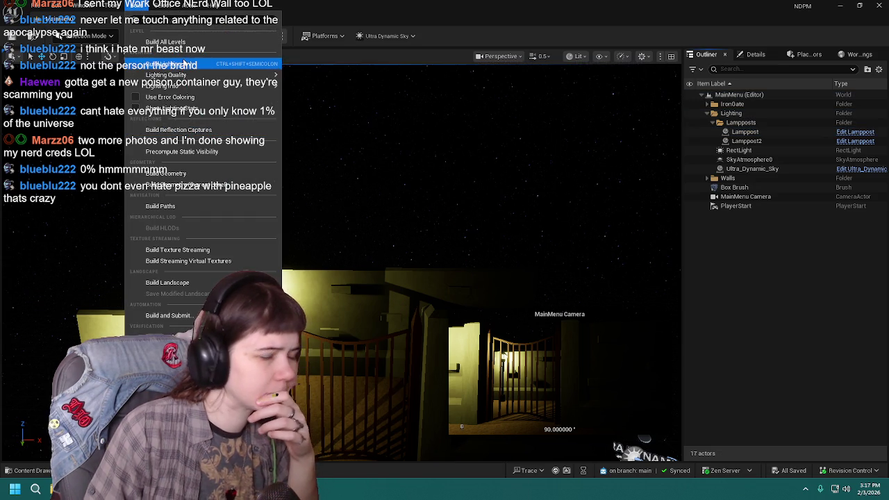
click(181, 64)
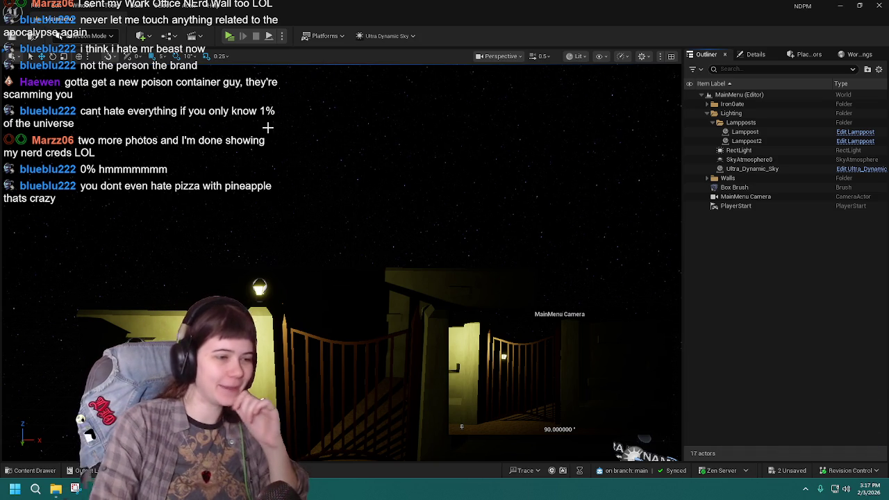
click(748, 142)
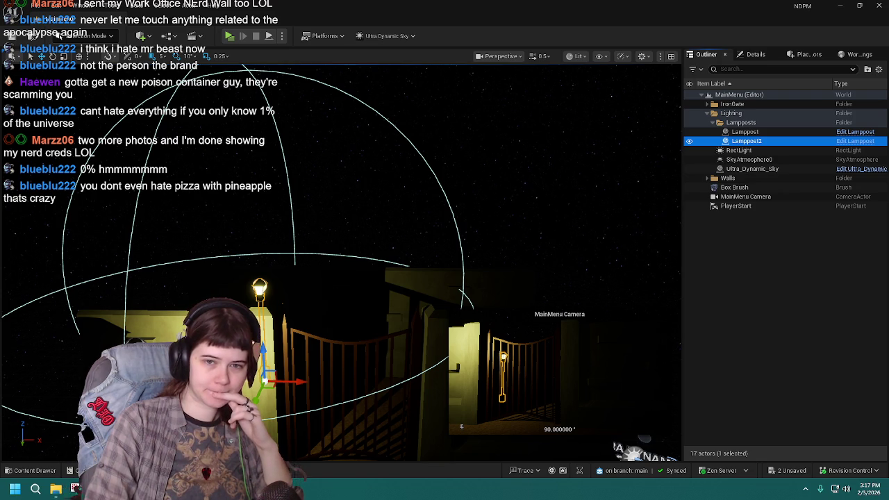
Step: Trial a ~412 attenuation radius on Lamppost2's PointLight, then enter 500
click(796, 229)
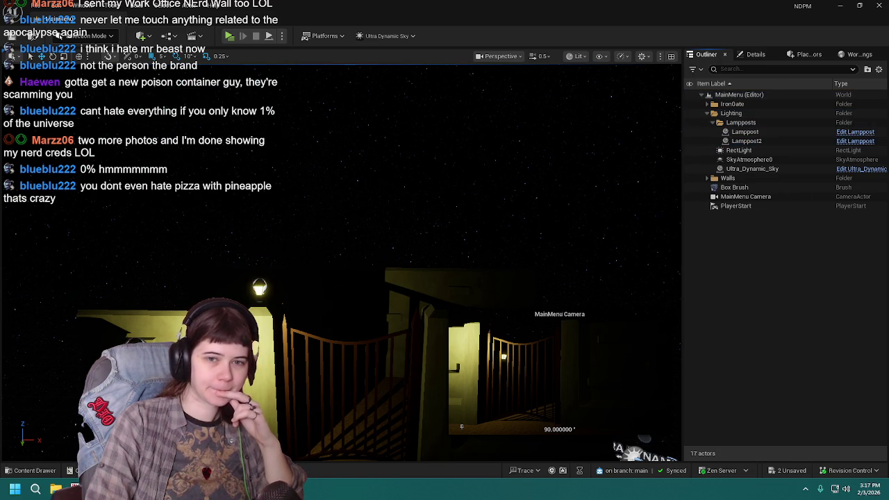
click(758, 142)
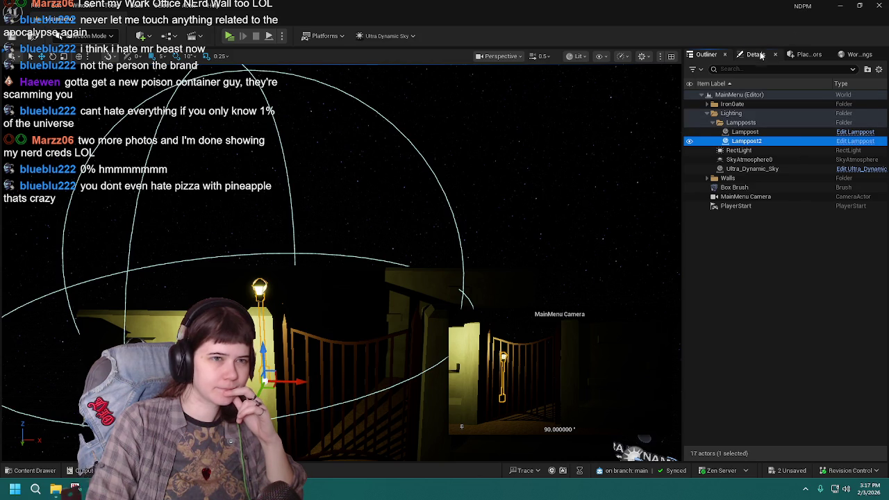
click(756, 54)
click(751, 104)
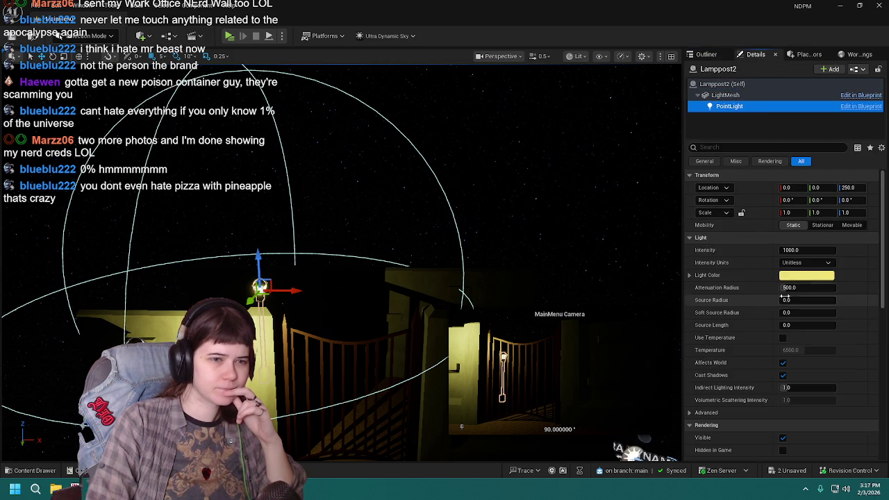
click(814, 287)
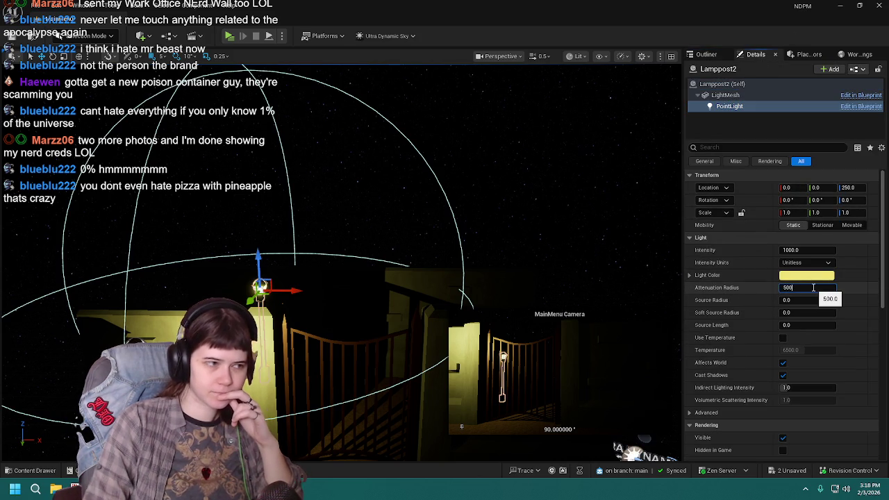
click(767, 289)
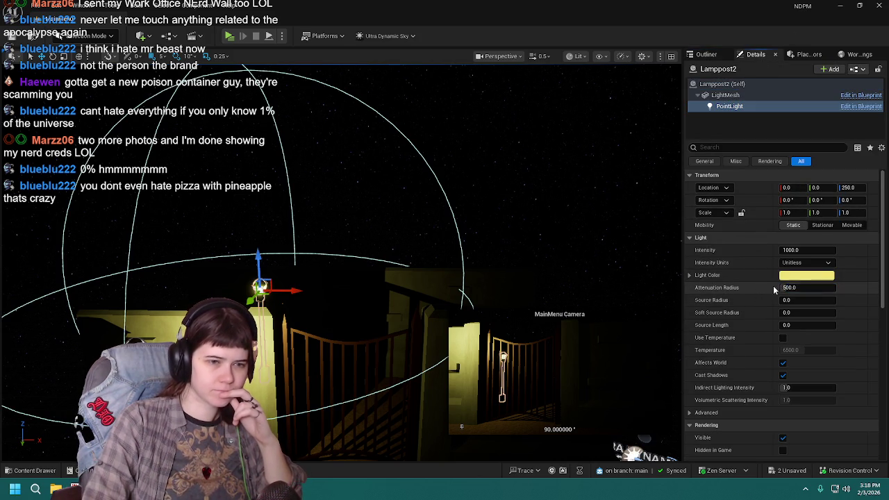
drag(790, 288, 764, 288)
click(795, 287)
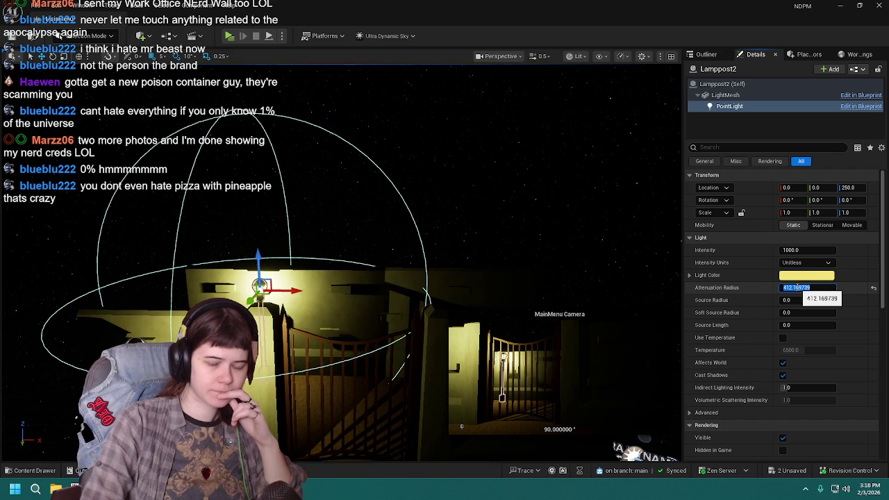
text(00)
key(Return)
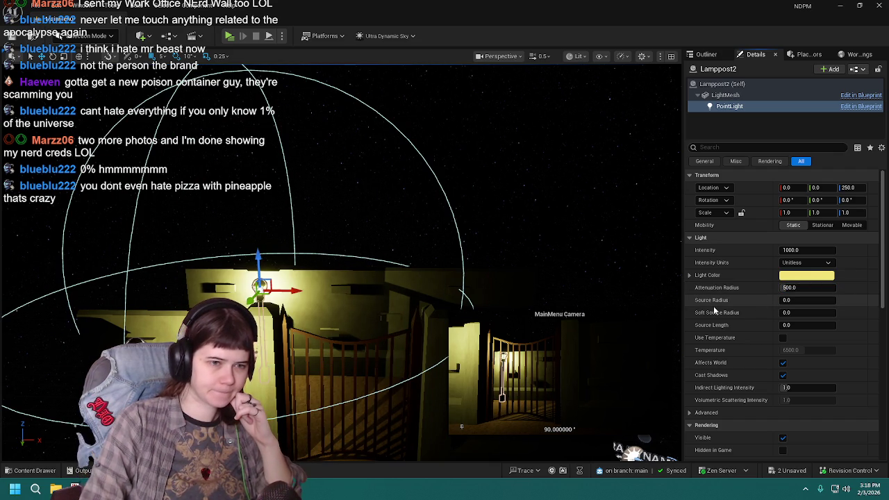
Step: Try a 400 attenuation radius on Lamppost2's light, then reset it to 500
click(808, 287)
text(400)
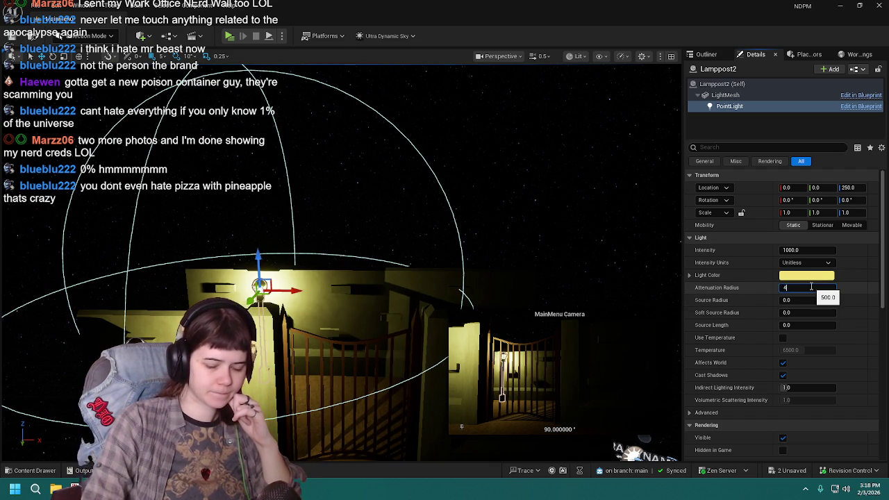
key(Return)
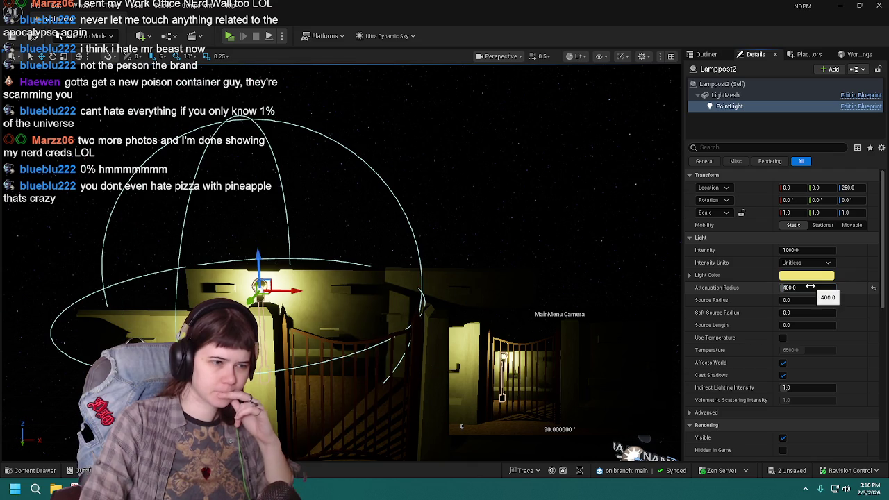
click(874, 288)
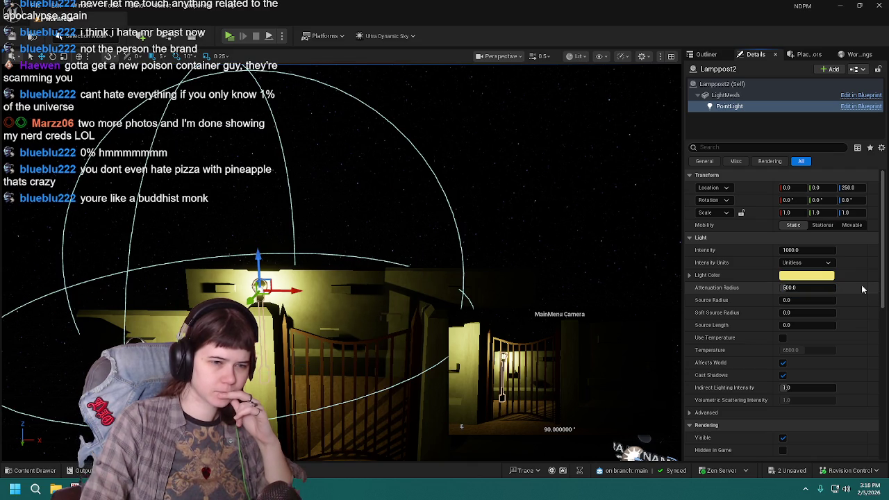
text(00)
key(Return)
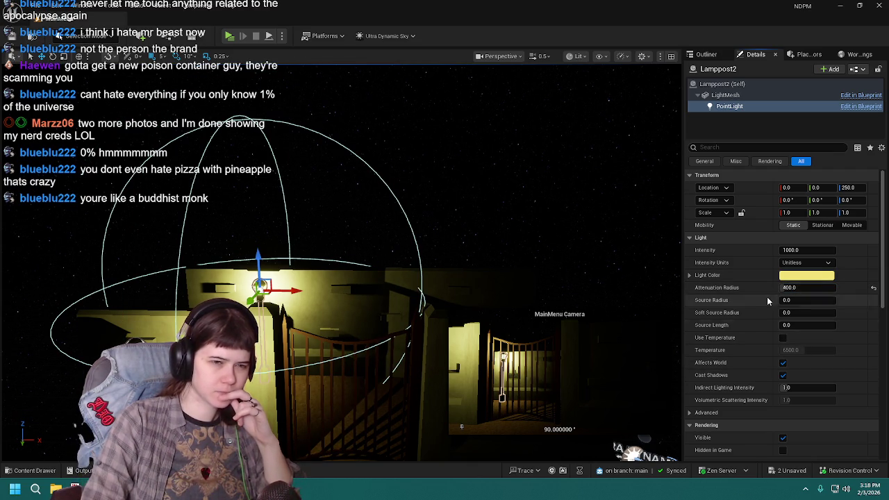
click(873, 289)
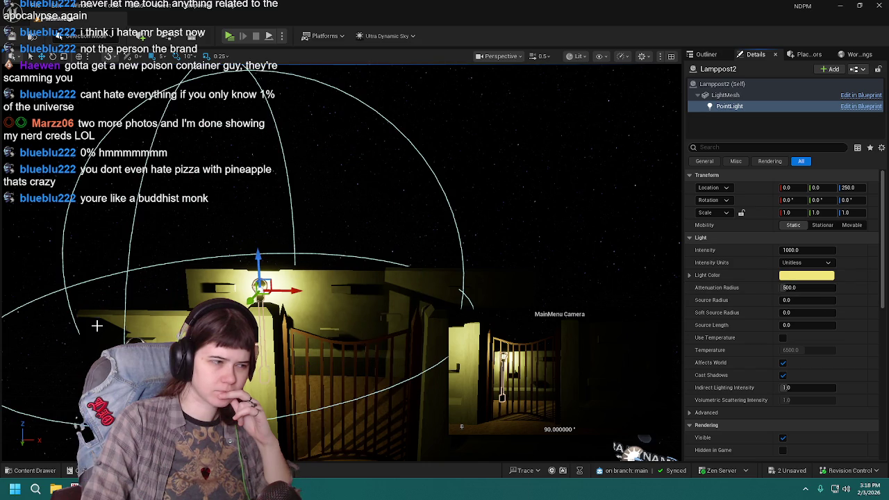
Step: Leave the first Lamppost's radius unchanged, save all, and browse the Content Levels folder
click(260, 291)
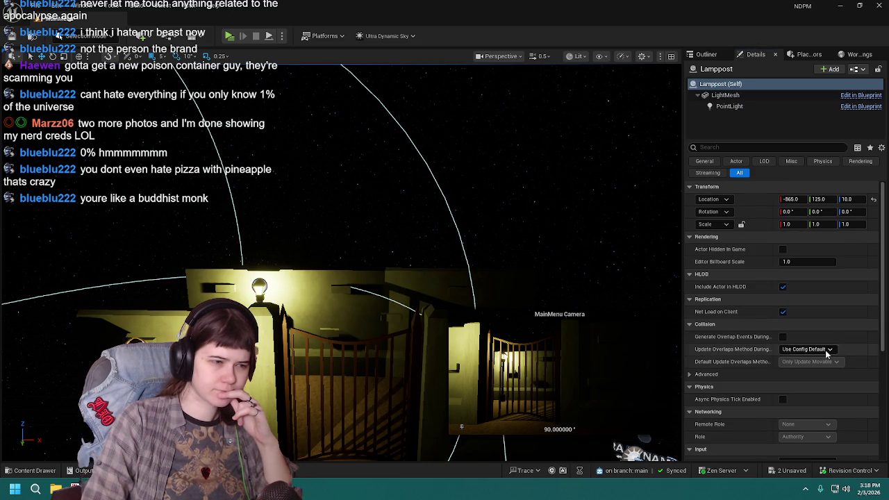
click(756, 106)
click(823, 287)
text(0)
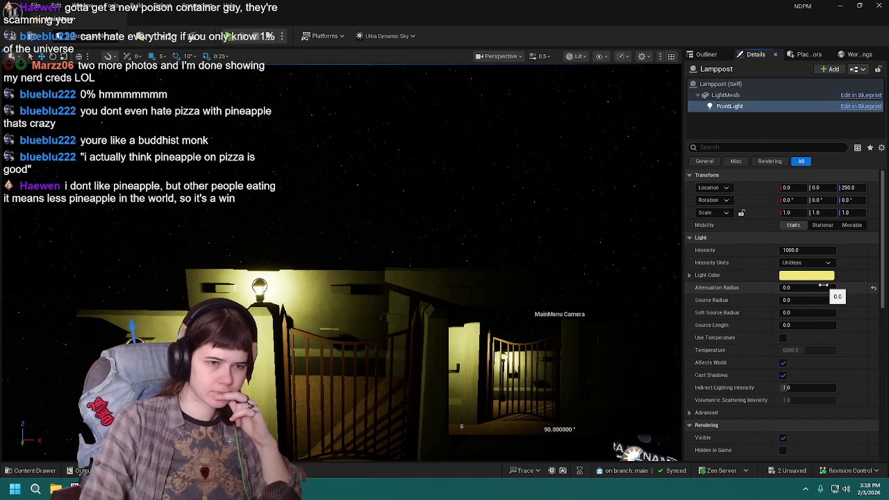
key(Escape)
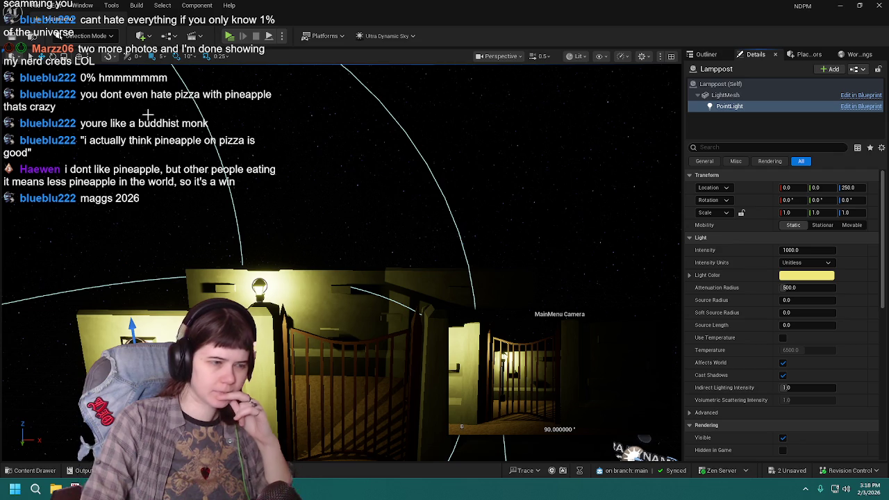
key(ctrl+s)
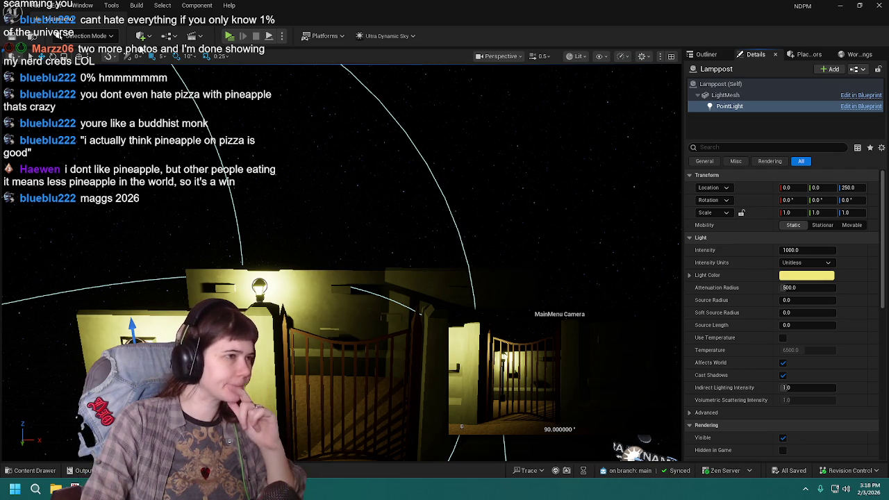
click(35, 471)
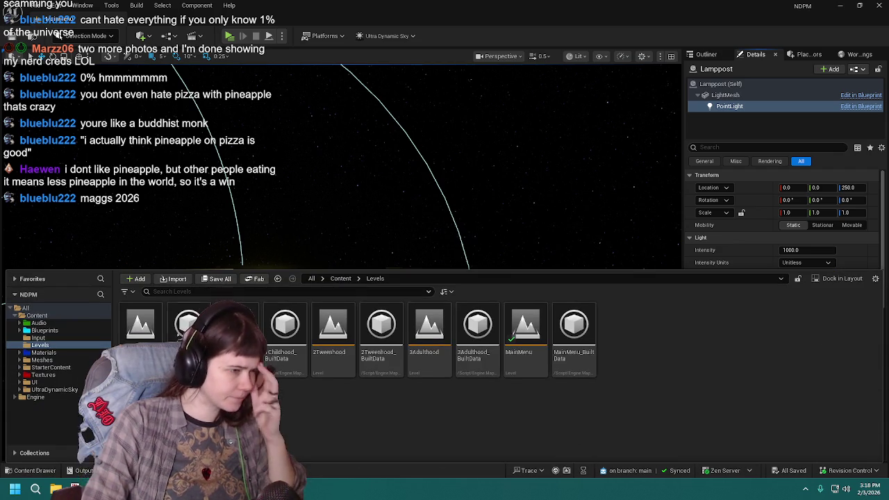
Step: Open the 0Tutorial level, close the Content Drawer, and fly through the maze corridors
double_click(232, 334)
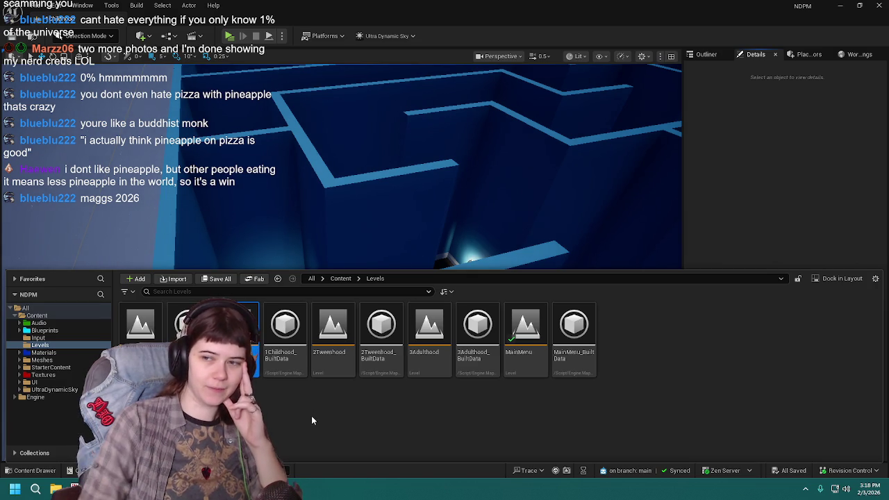
double_click(140, 324)
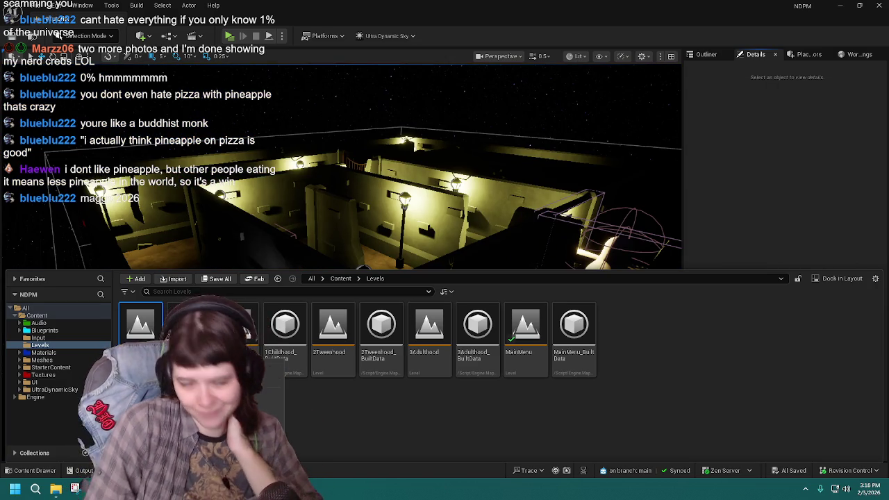
click(175, 268)
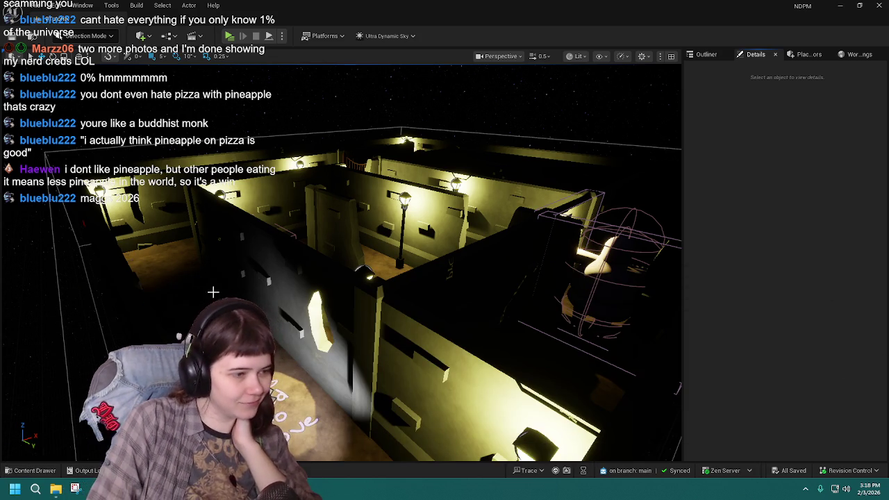
drag(175, 268, 179, 338)
drag(442, 286, 442, 287)
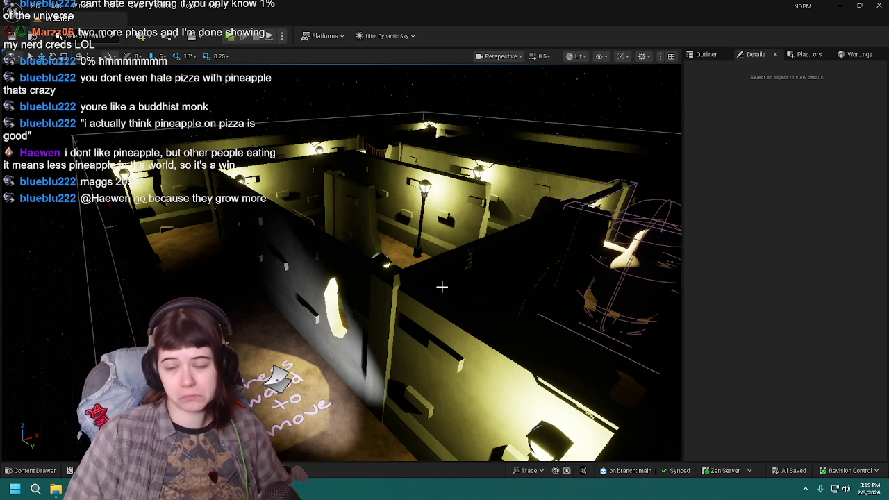
drag(388, 229, 355, 264)
drag(400, 215, 400, 237)
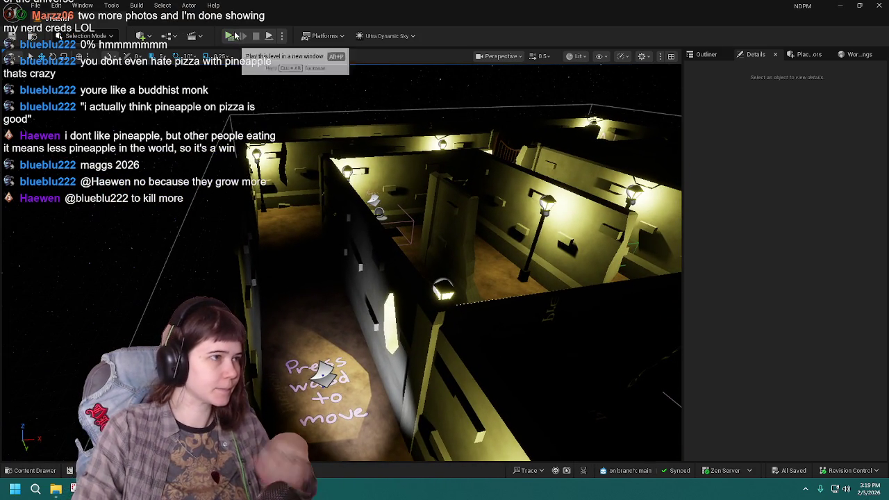
Step: Run Build Lighting Only on the 0Tutorial maze level
click(136, 6)
click(218, 63)
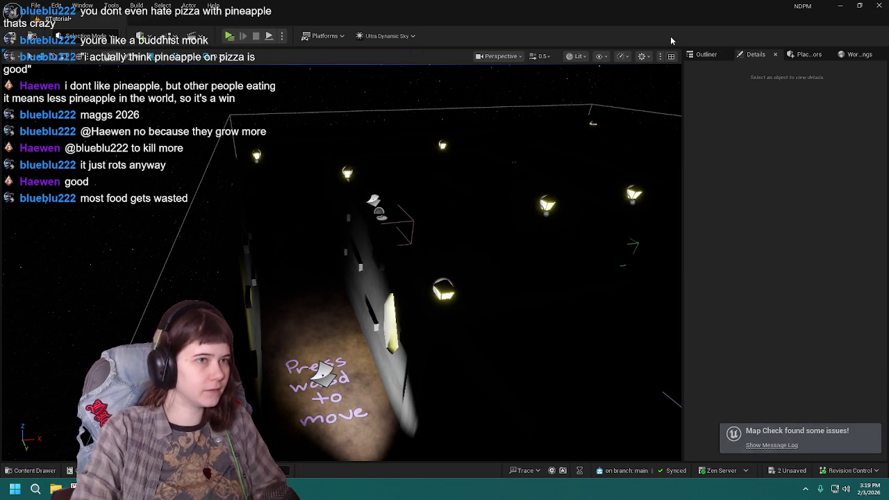
click(703, 55)
Step: Select Lamppost7 and inspect its LightMesh and PointLight component settings
click(754, 55)
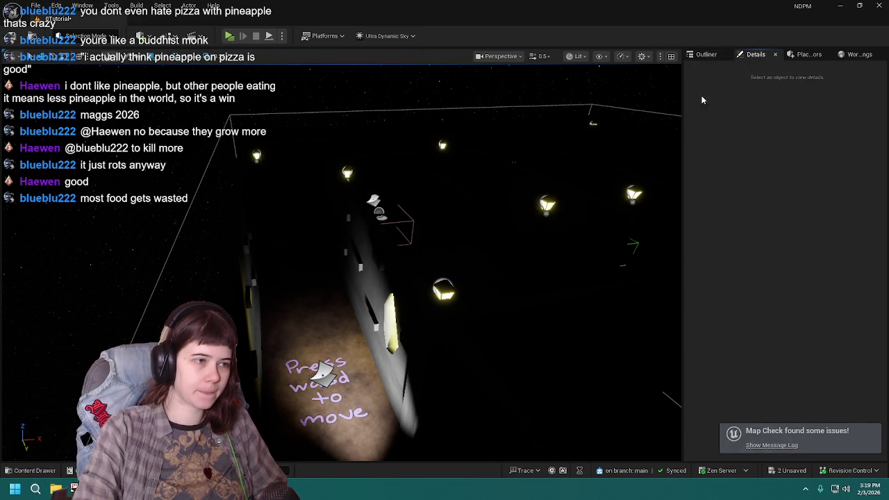
click(443, 291)
click(726, 95)
click(730, 107)
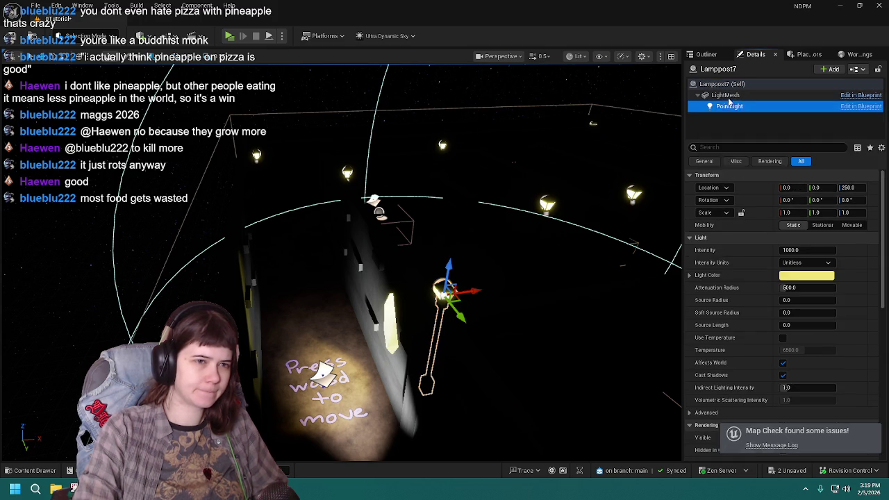
key(Up)
click(735, 108)
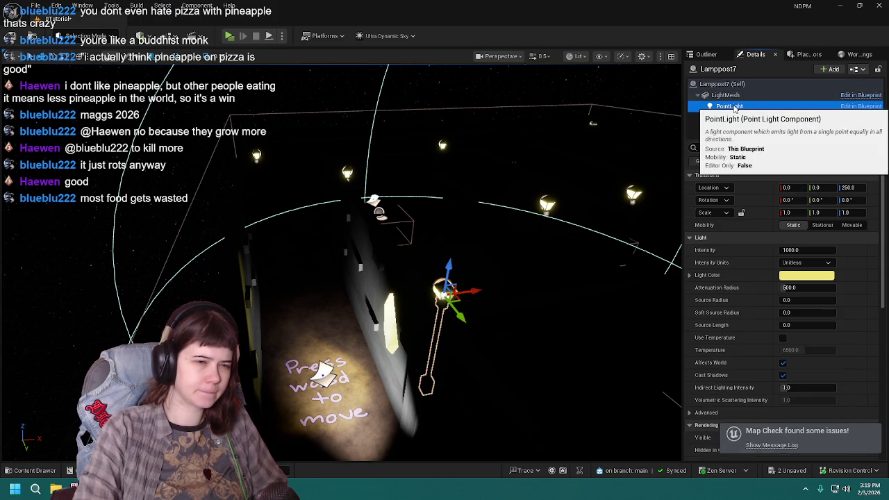
key(Up)
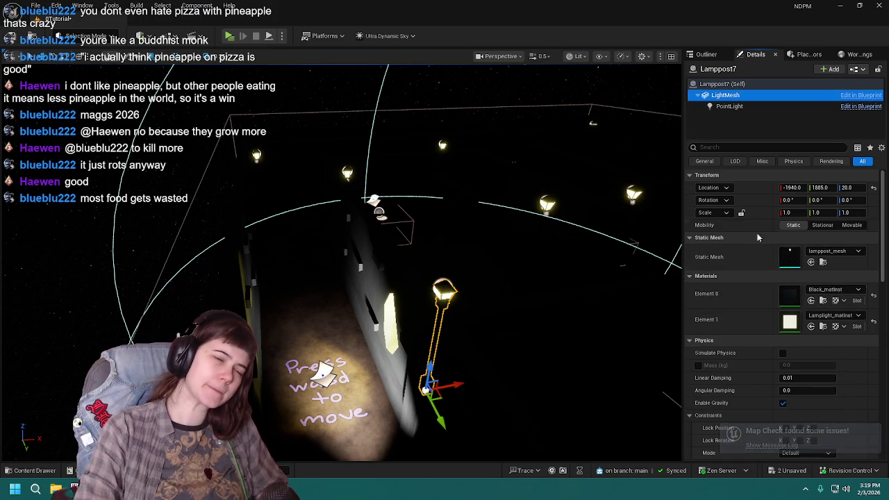
click(760, 108)
Step: Select the first Lamppost in the Outliner, focus on it, and open its Blueprint
click(707, 54)
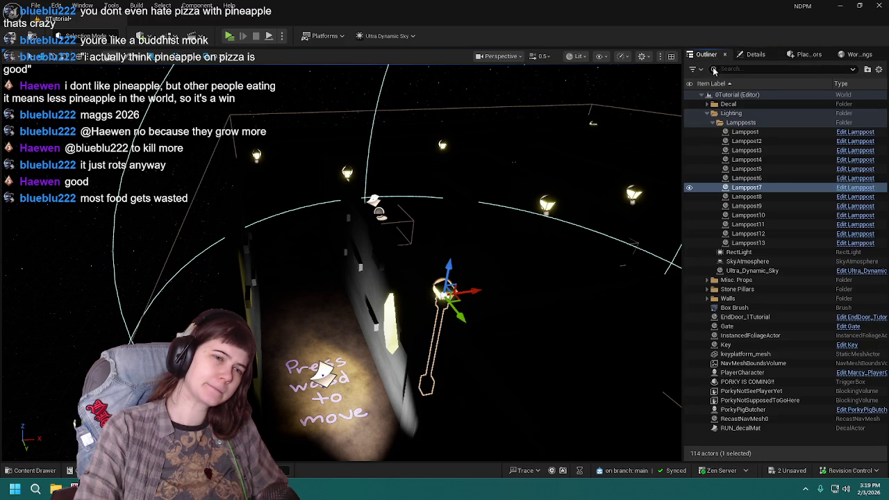
click(753, 141)
click(745, 132)
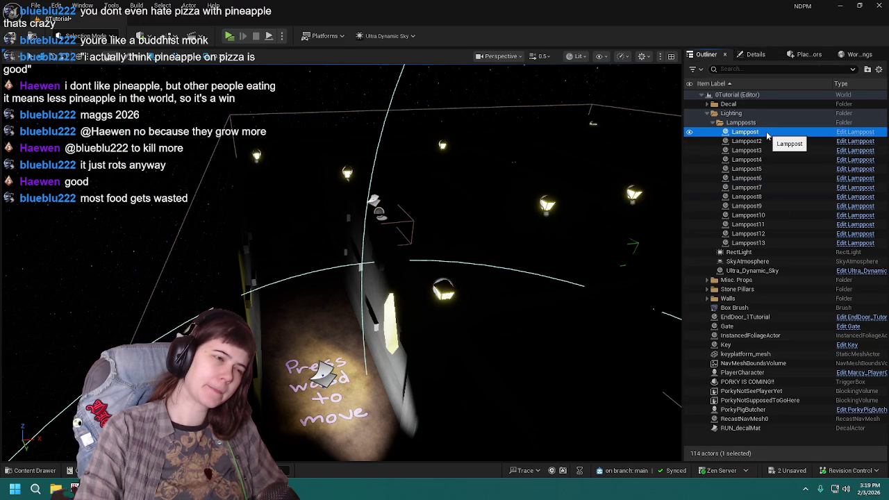
key(f)
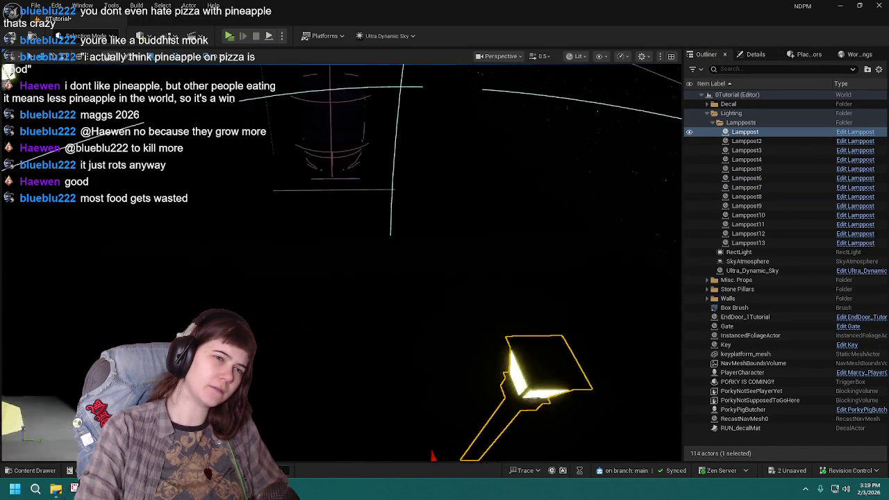
click(844, 136)
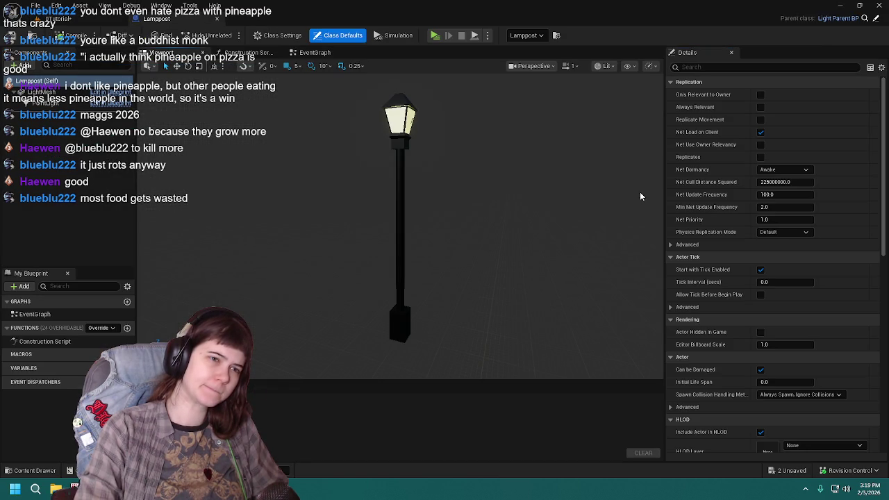
Step: Try a PointLight attenuation radius of 400, restore 500, compile, and return to 0Tutorial
click(56, 104)
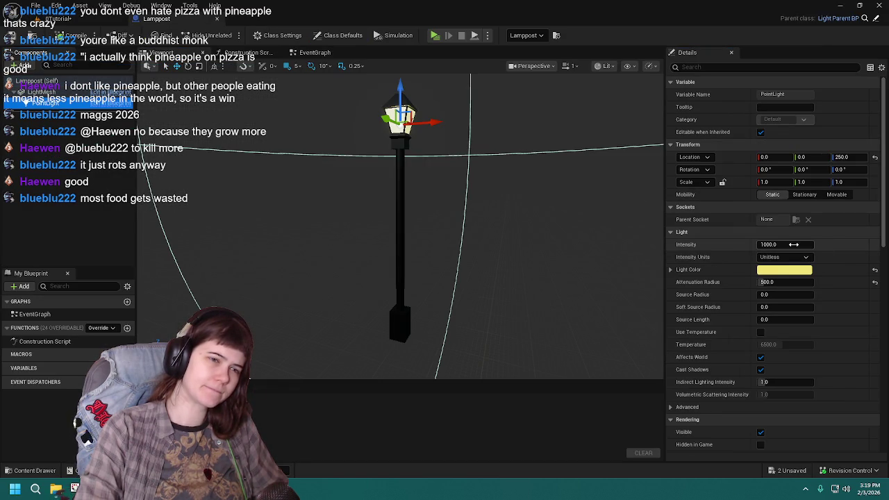
click(791, 285)
text(400)
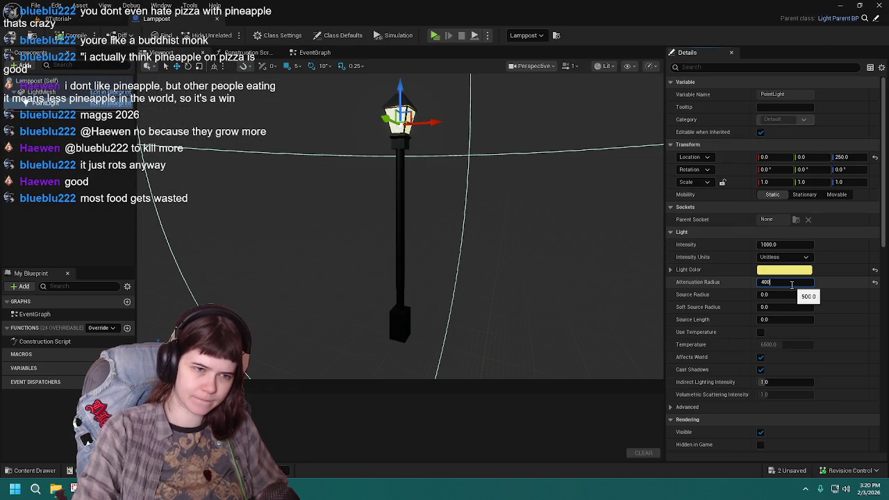
key(Return)
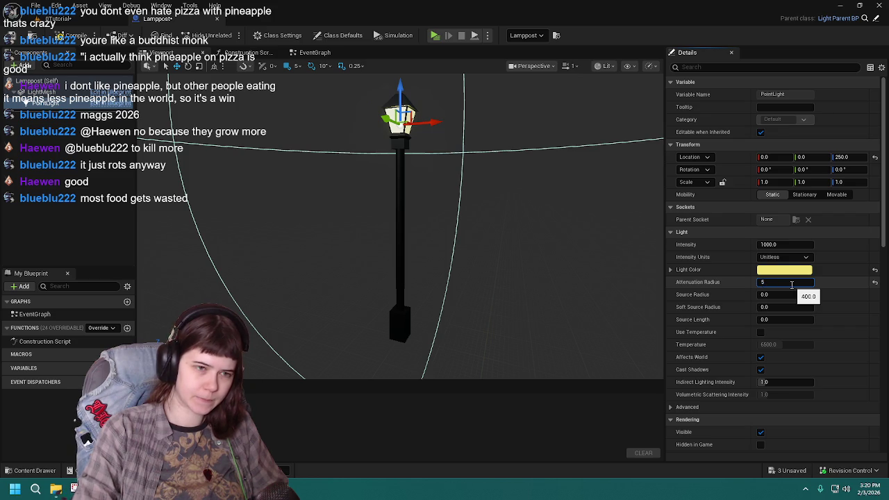
key(Return)
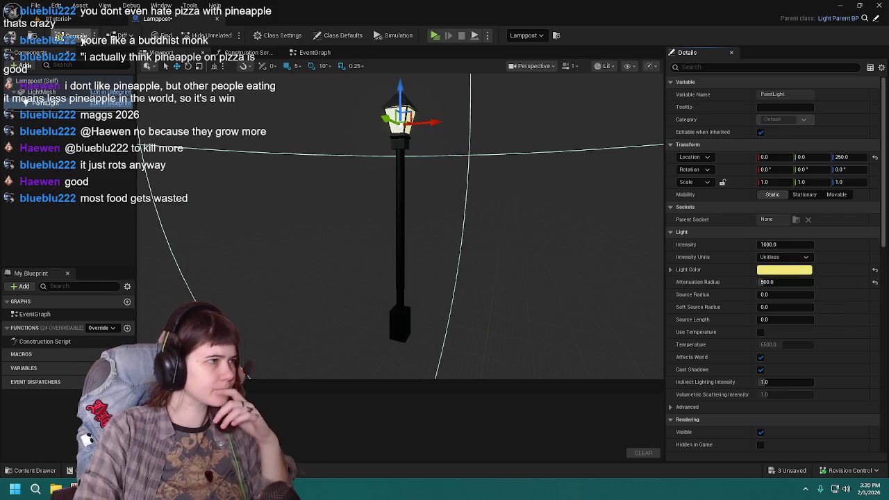
click(70, 36)
click(59, 19)
click(14, 36)
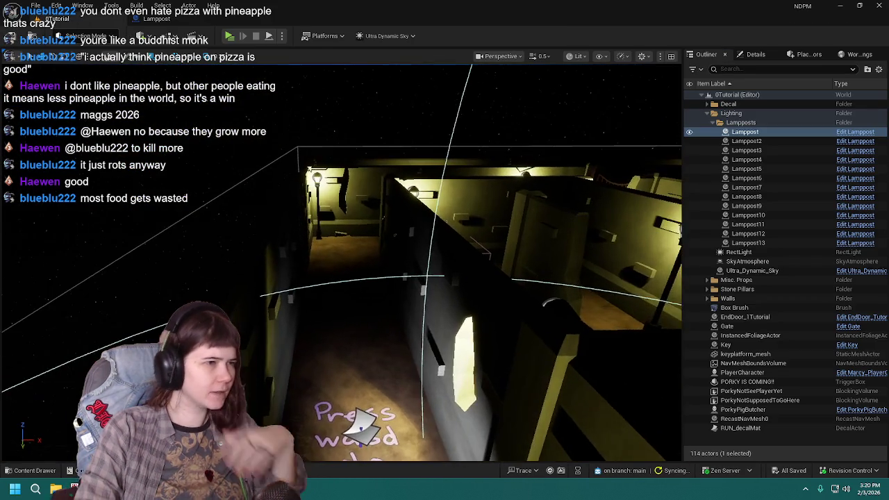
Step: Collapse the Lampposts folder, clear the selection, and return to the Lamppost Blueprint
click(713, 122)
click(804, 365)
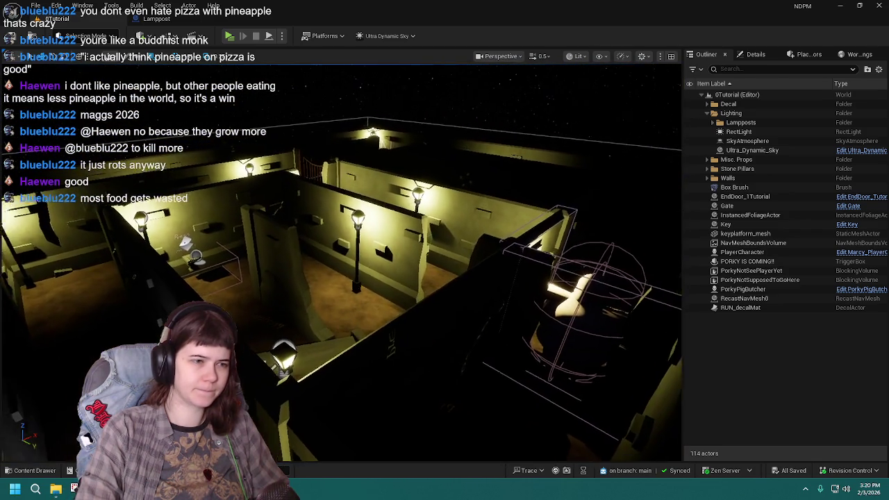
click(157, 19)
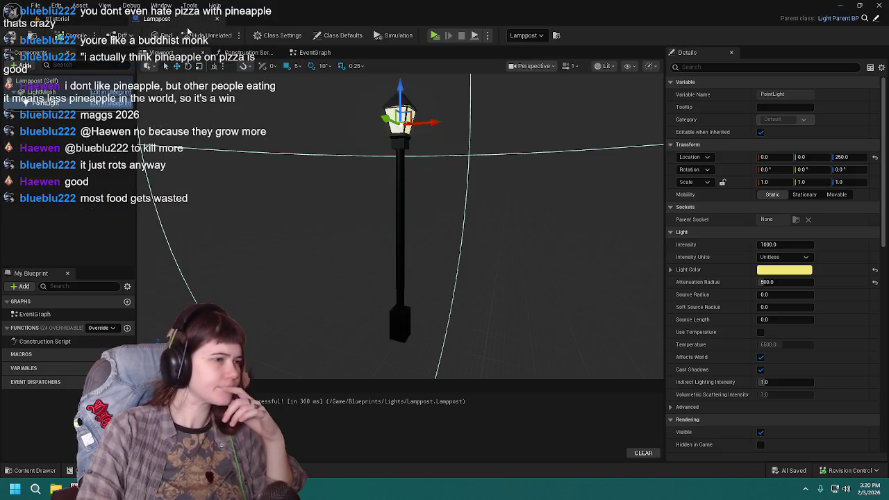
Step: Close the Lamppost Blueprint and open the 1Childhood level from Content > Levels
click(218, 20)
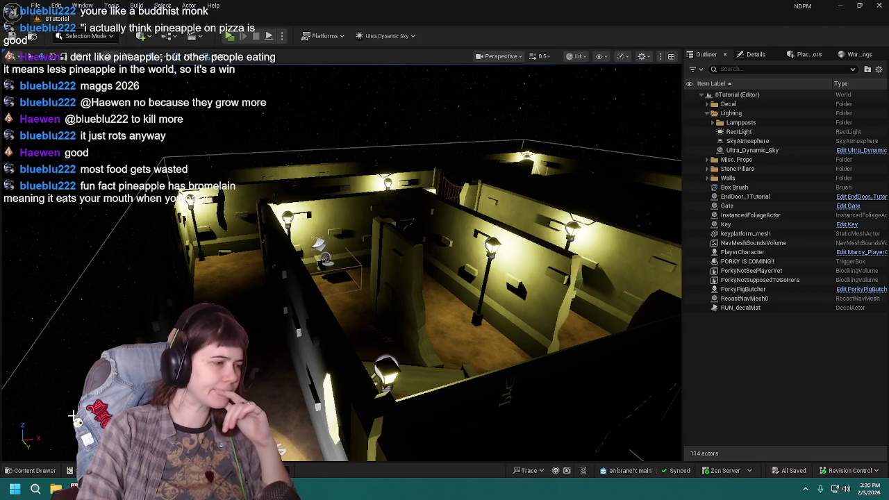
click(50, 475)
double_click(239, 347)
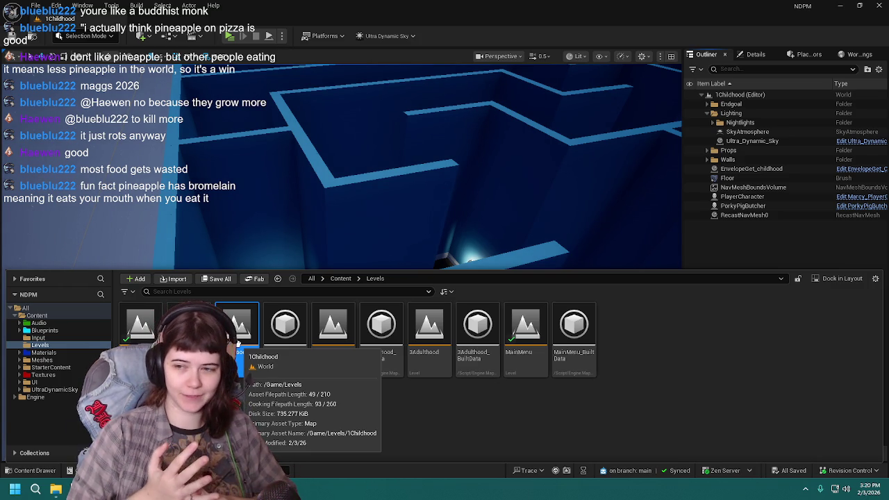
mouse_move(347, 174)
mouse_down()
mouse_move(427, 205)
mouse_move(418, 188)
mouse_up()
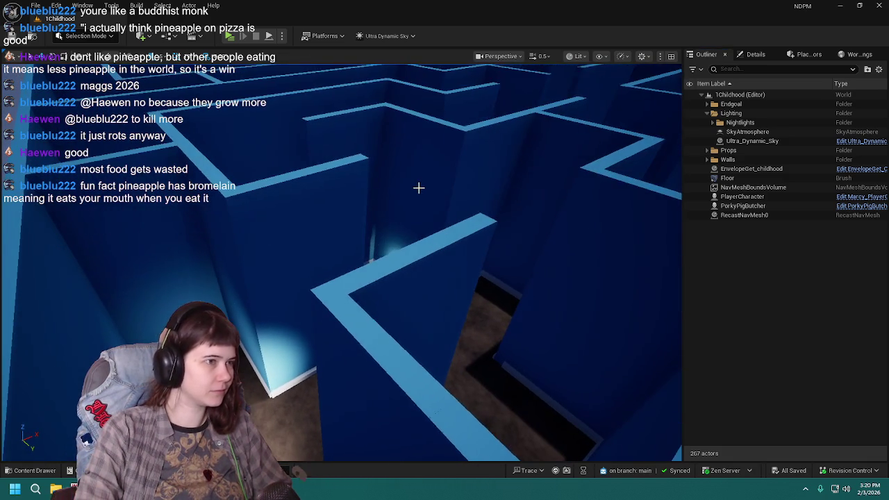
Step: Build the 1Childhood geometry, close the build log, and save the map
click(136, 6)
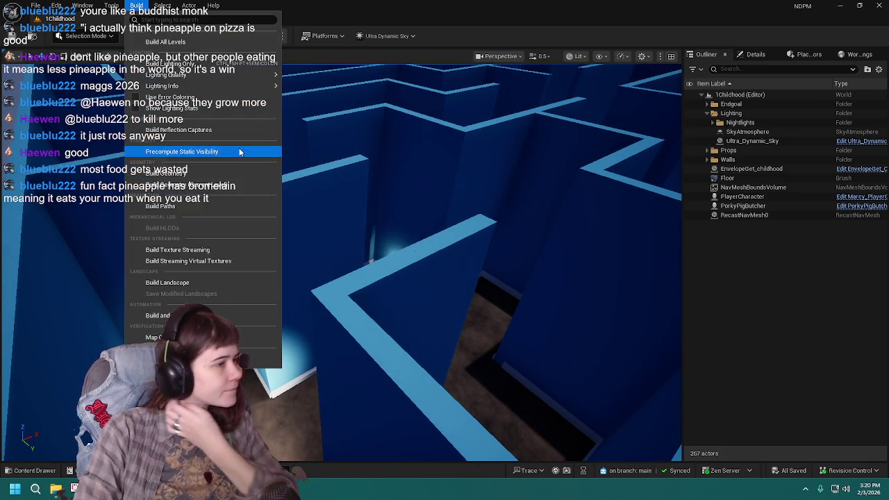
click(181, 175)
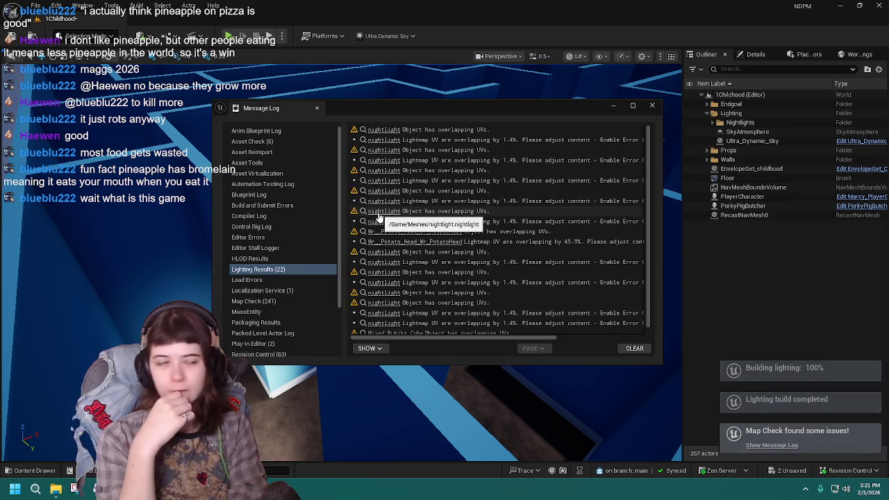
click(653, 105)
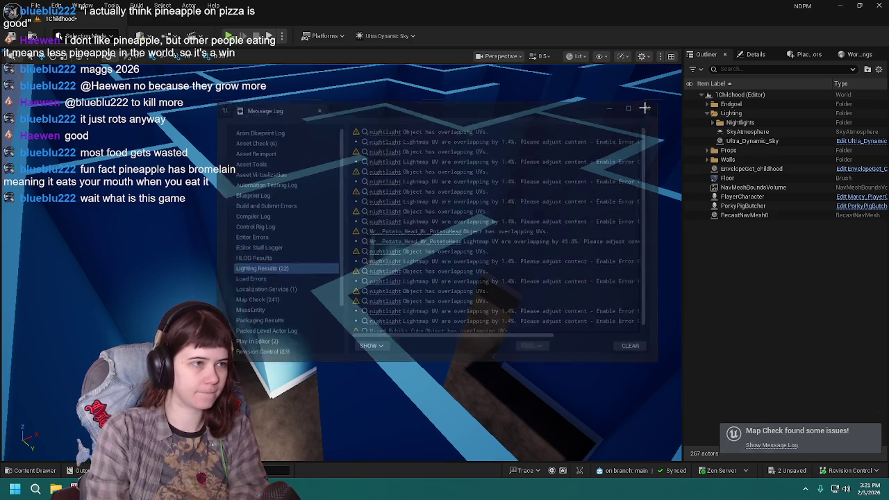
drag(415, 189, 383, 169)
click(12, 38)
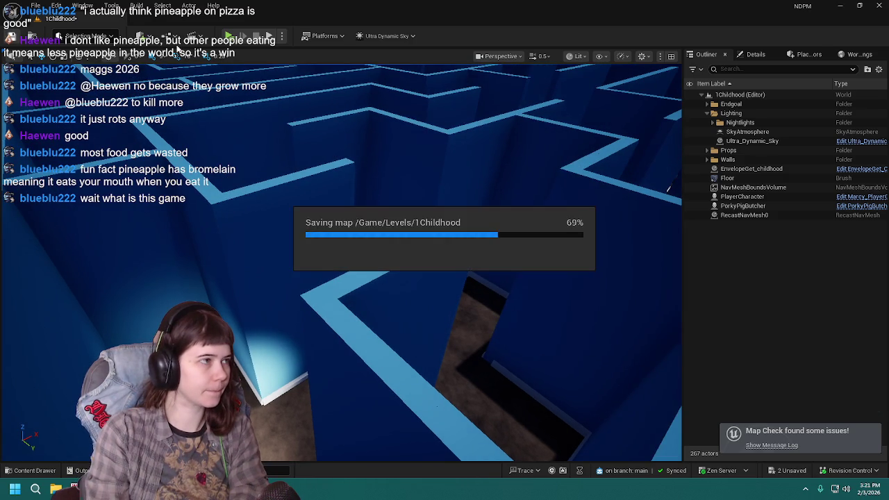
mouse_move(462, 234)
mouse_down()
mouse_move(431, 264)
mouse_move(445, 292)
mouse_move(519, 352)
mouse_move(328, 87)
mouse_up()
Step: Rebuild the maze geometry and close the resulting message log
click(137, 6)
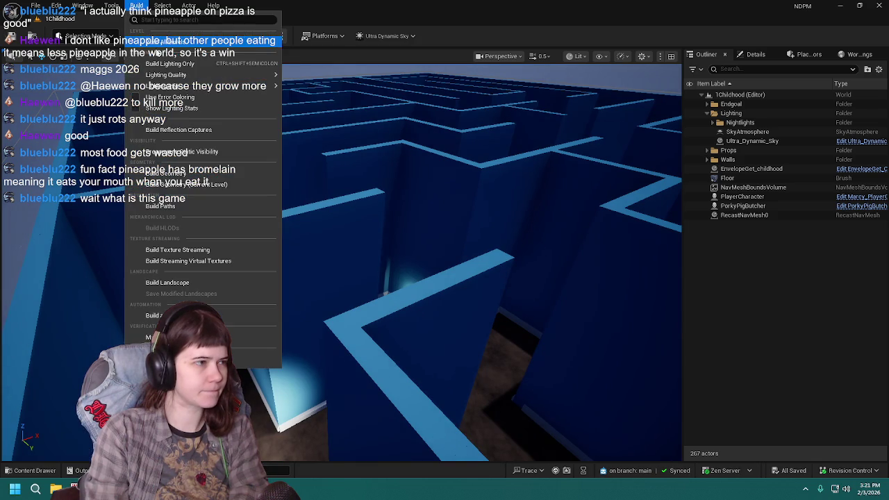
click(208, 175)
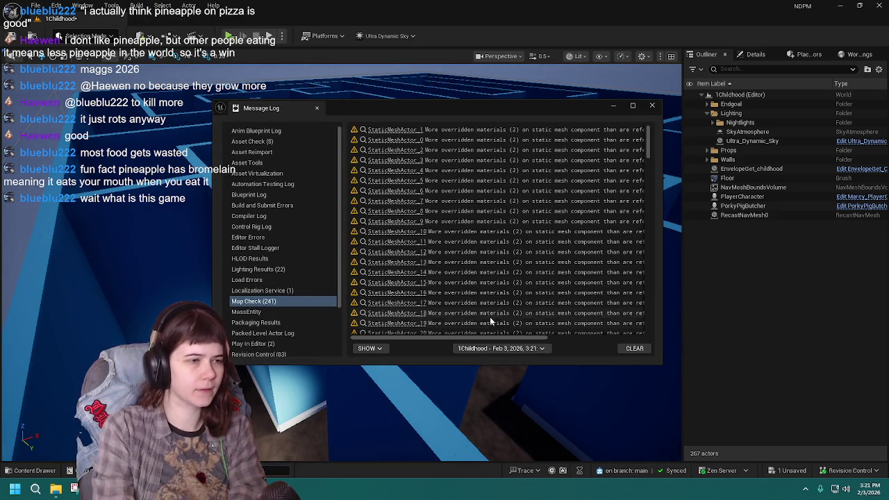
mouse_move(516, 334)
mouse_down()
mouse_move(630, 342)
mouse_move(534, 339)
mouse_up()
scroll(482, 285, down, 10)
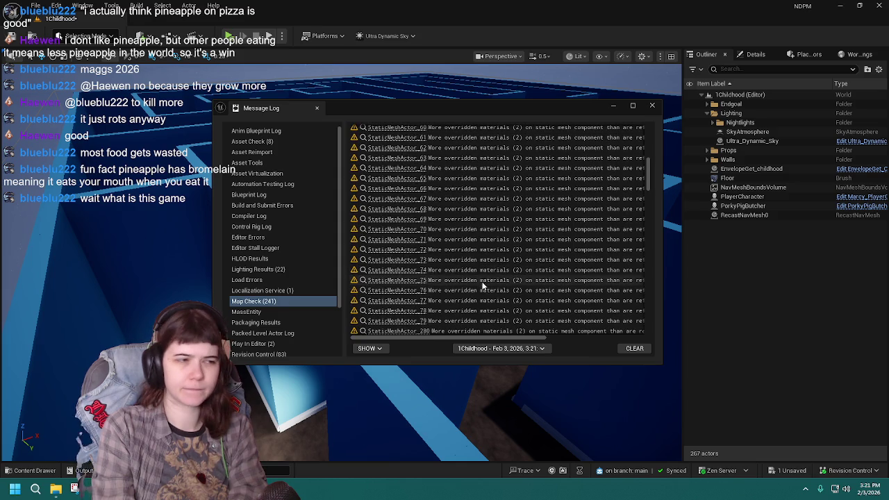
click(654, 106)
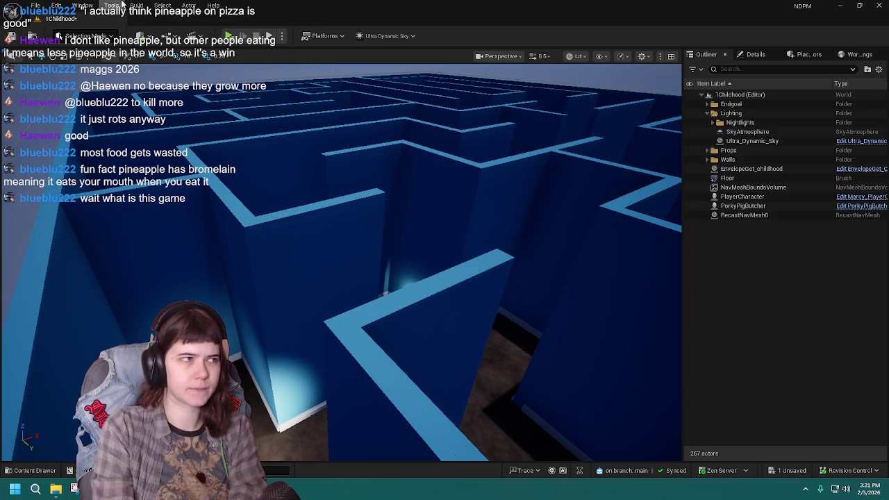
Step: Rebuild geometry again, dismiss the map check warnings, and play the level standalone
click(137, 6)
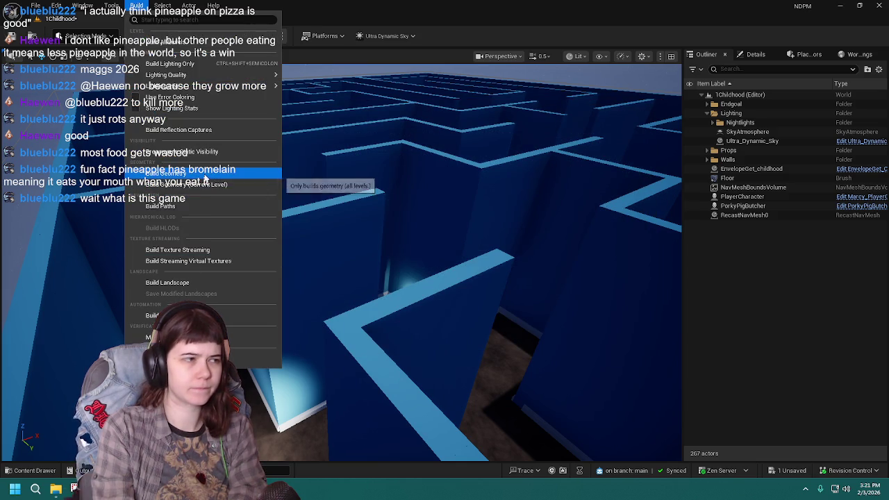
click(165, 173)
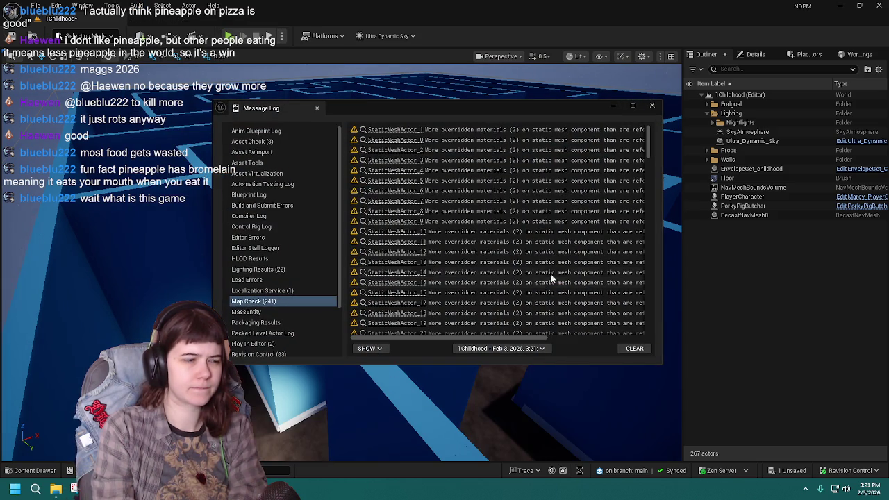
click(651, 107)
mouse_move(352, 192)
mouse_down()
mouse_move(590, 324)
mouse_move(375, 456)
mouse_move(351, 456)
mouse_up()
click(230, 36)
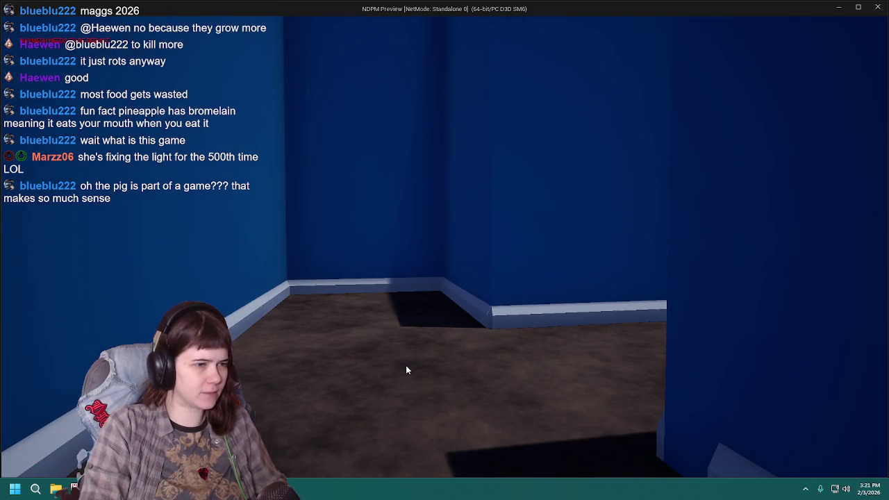
Step: Stop the game preview, close the error log, and run Build Paths
key(Escape)
click(652, 106)
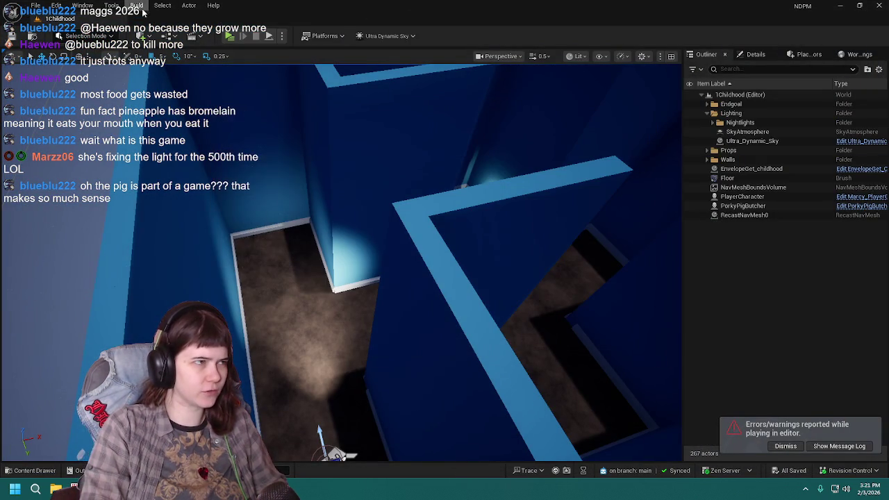
click(136, 6)
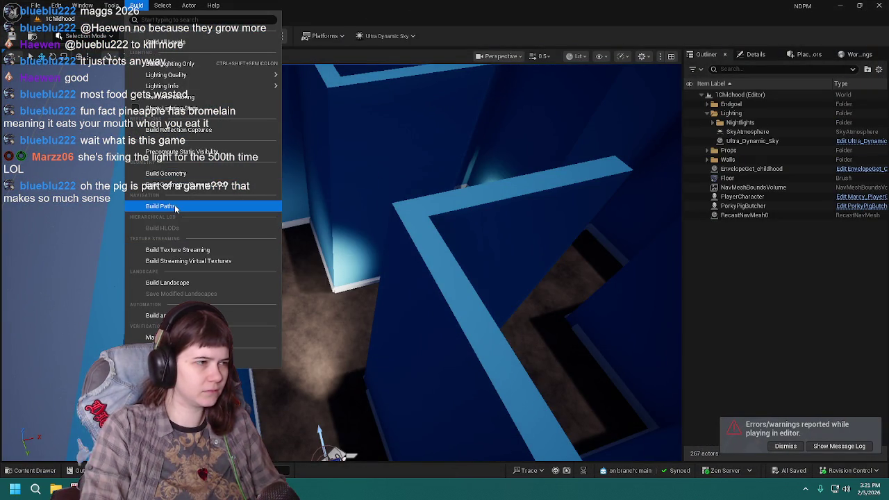
click(179, 206)
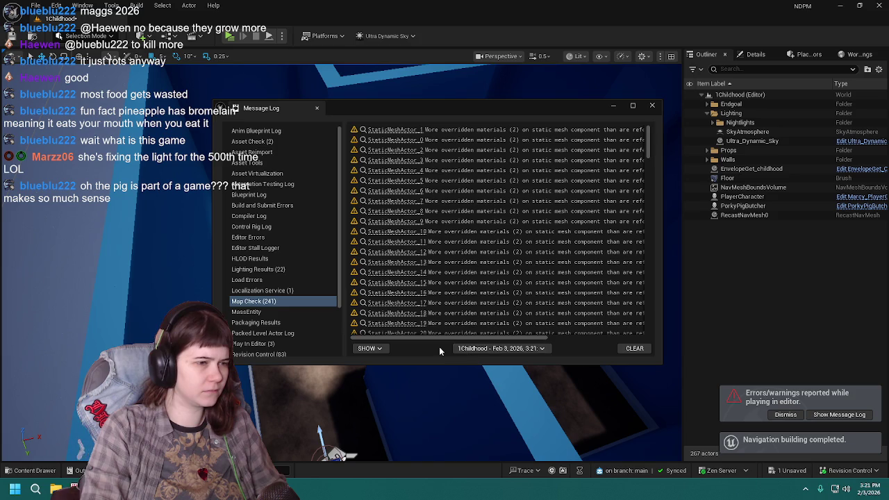
Step: Follow a Map Check warning's link to wall_mesh6, then close the log
drag(443, 336, 564, 341)
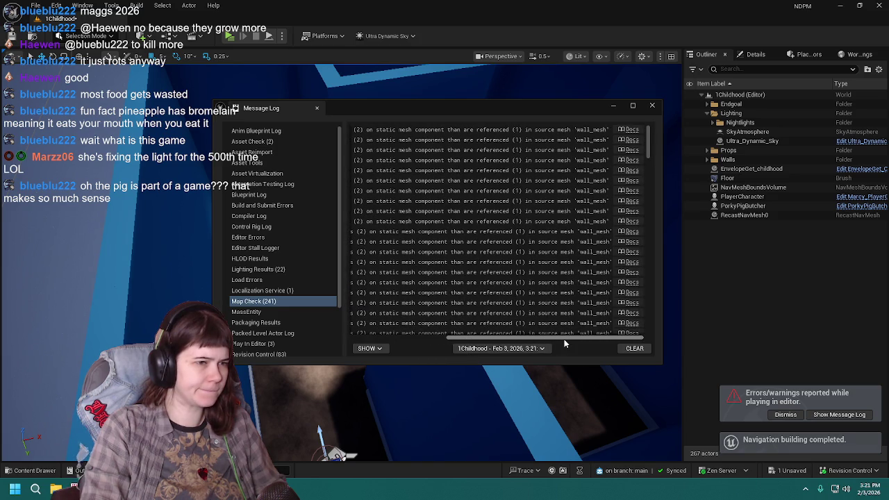
scroll(542, 262, left, 5)
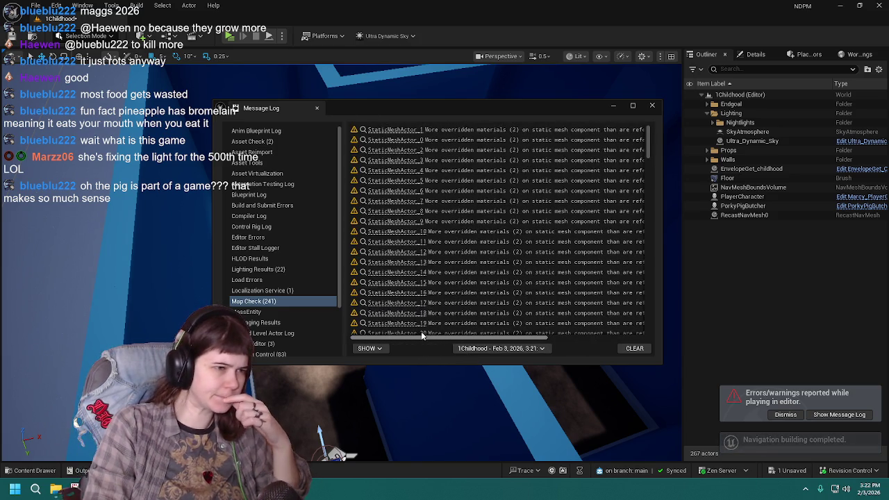
click(539, 234)
scroll(584, 267, down, 5)
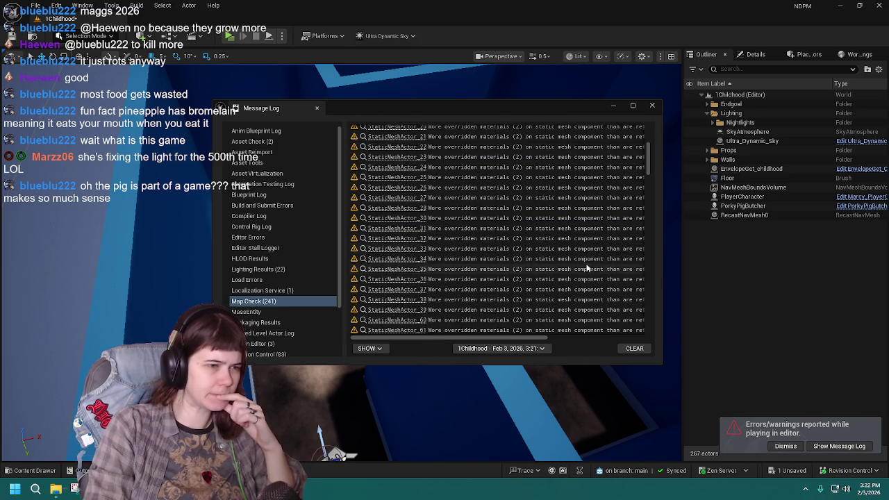
scroll(556, 257, up, 8)
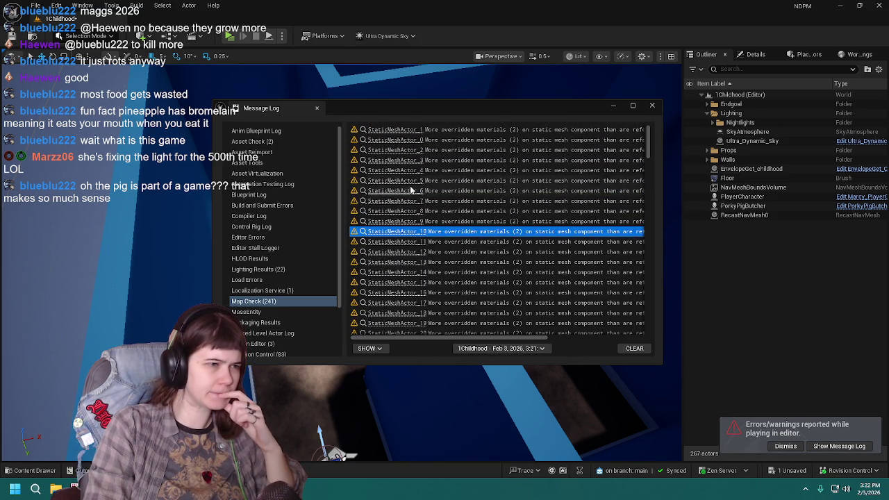
click(415, 193)
click(653, 105)
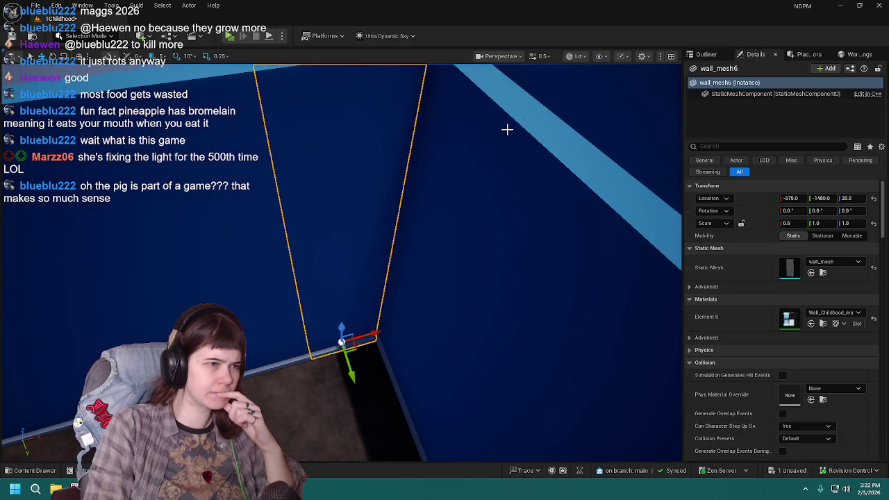
Step: Show the Outliner, rebuild navigation paths again, and close the map-check log after reviewing it
click(706, 55)
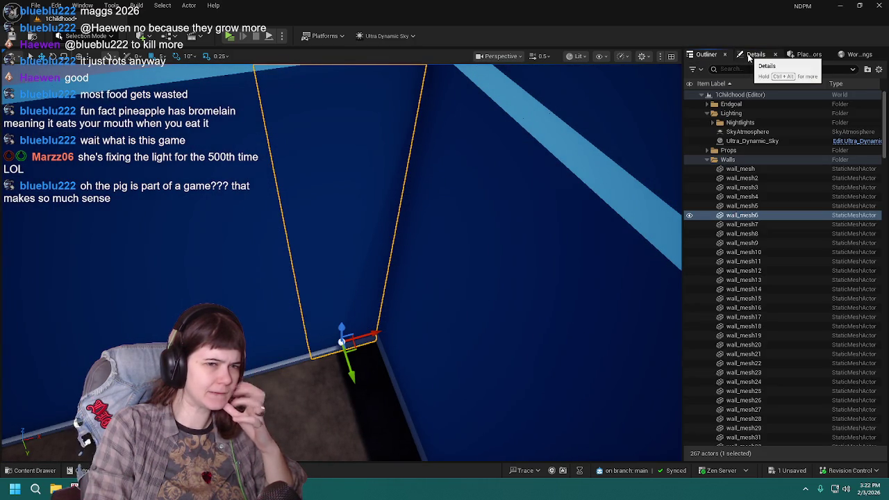
click(141, 7)
click(168, 209)
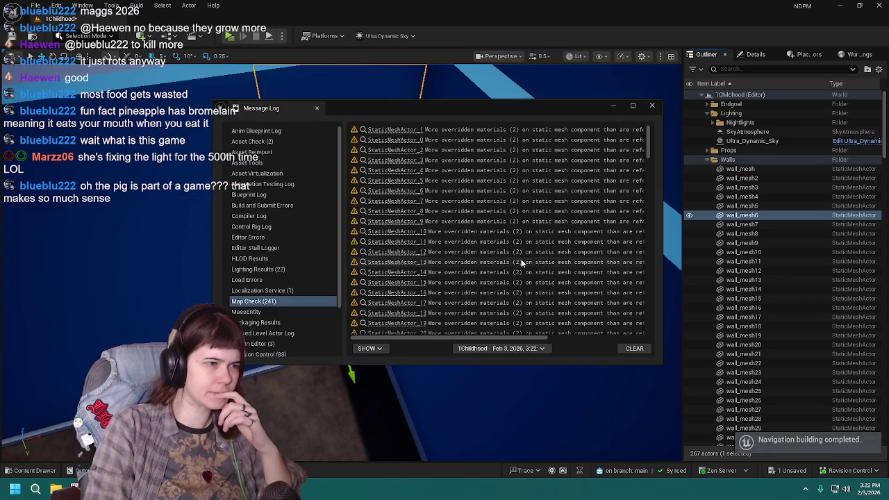
mouse_move(497, 337)
mouse_down()
mouse_move(615, 341)
mouse_move(542, 335)
mouse_move(600, 340)
mouse_up()
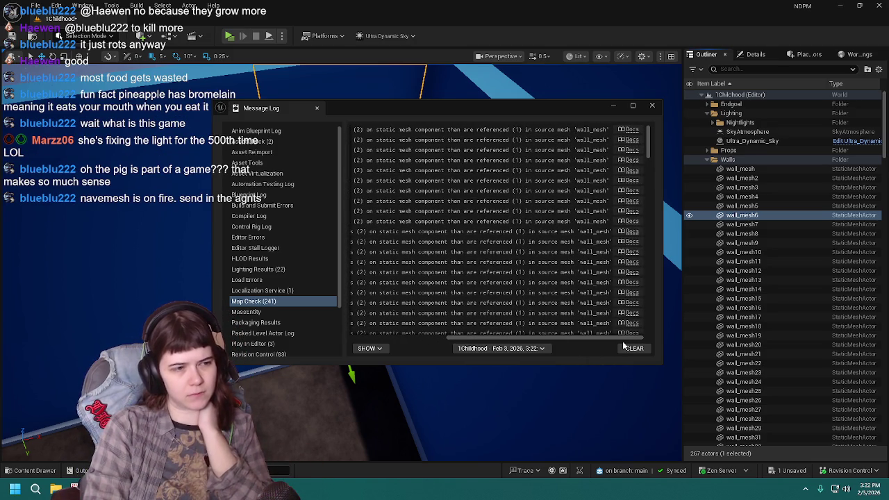
click(653, 106)
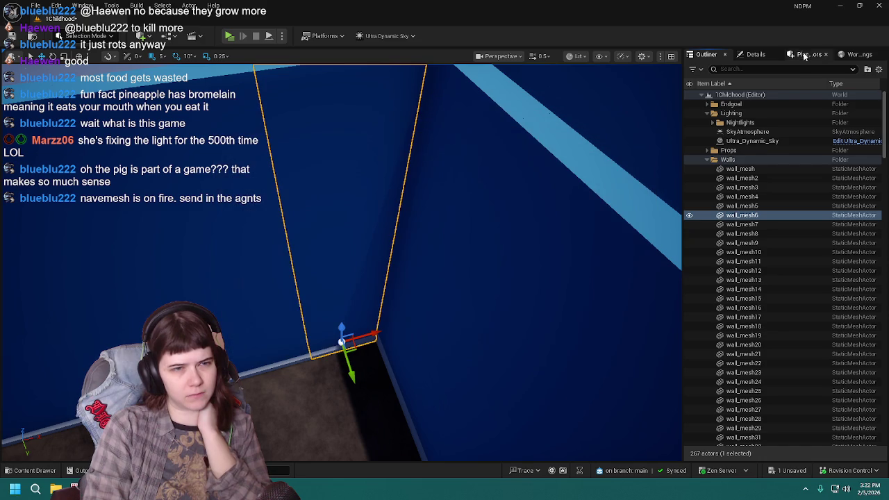
Step: Check wall_mesh6's Wall_Childhood material in Details and locate it in the assets
click(759, 55)
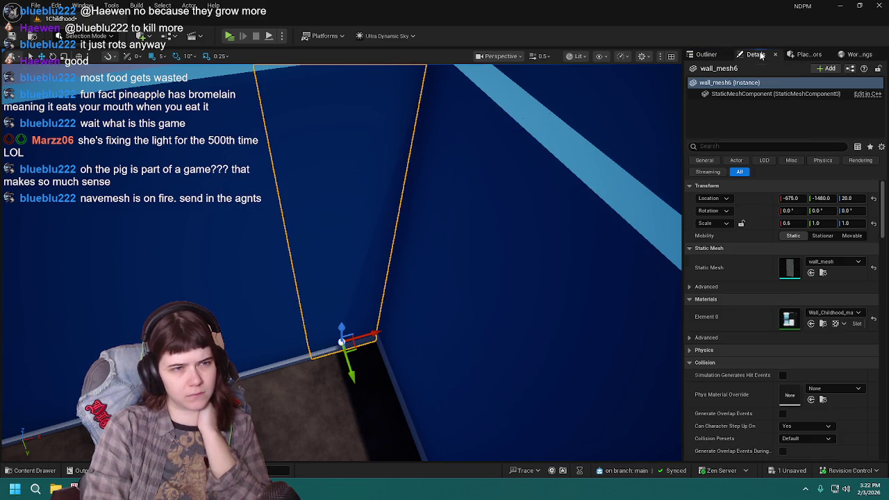
click(823, 324)
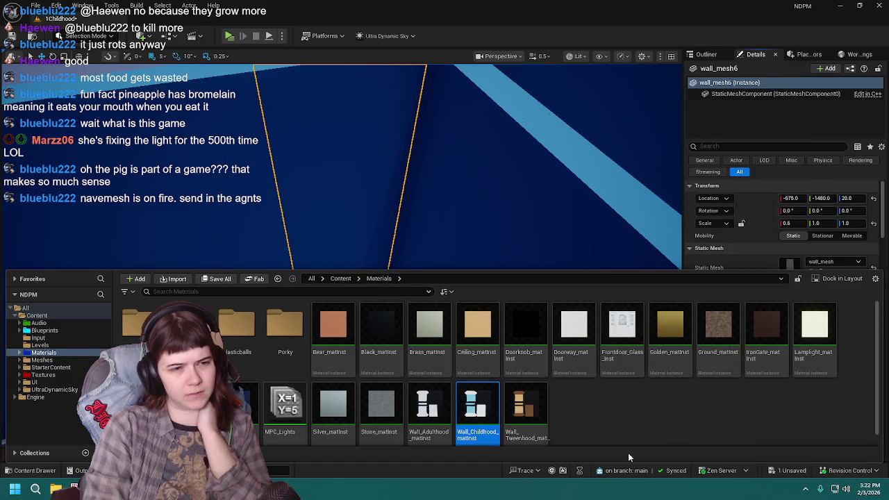
click(17, 470)
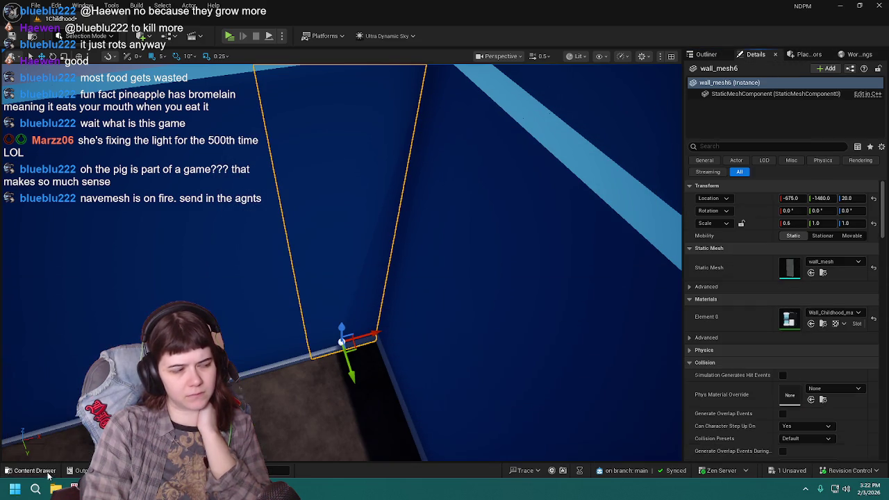
click(726, 343)
click(724, 339)
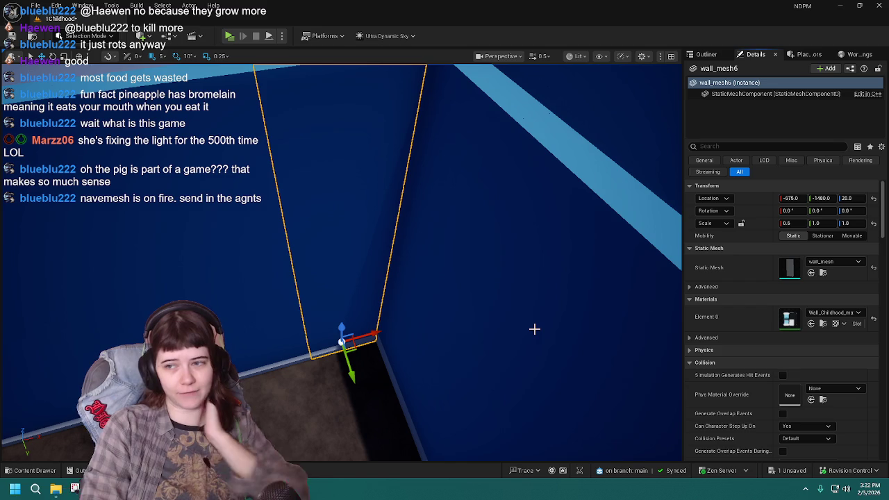
mouse_move(493, 332)
mouse_down()
mouse_move(445, 318)
mouse_move(396, 225)
mouse_up()
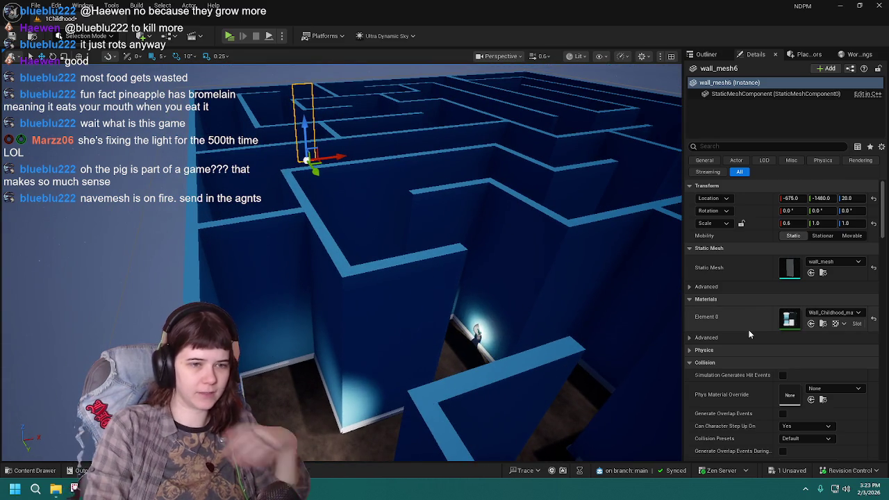
Step: Select and focus wall_mesh302, then browse to its wall_mesh asset
click(299, 264)
key(f)
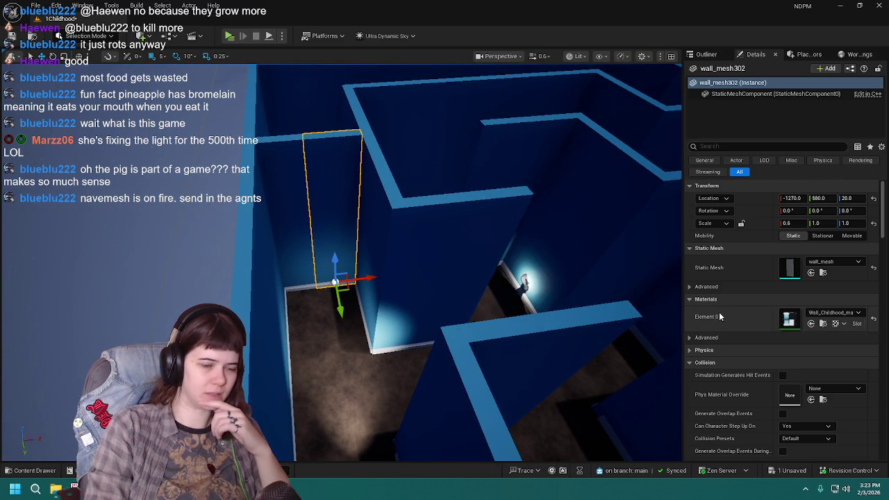
click(709, 339)
click(710, 339)
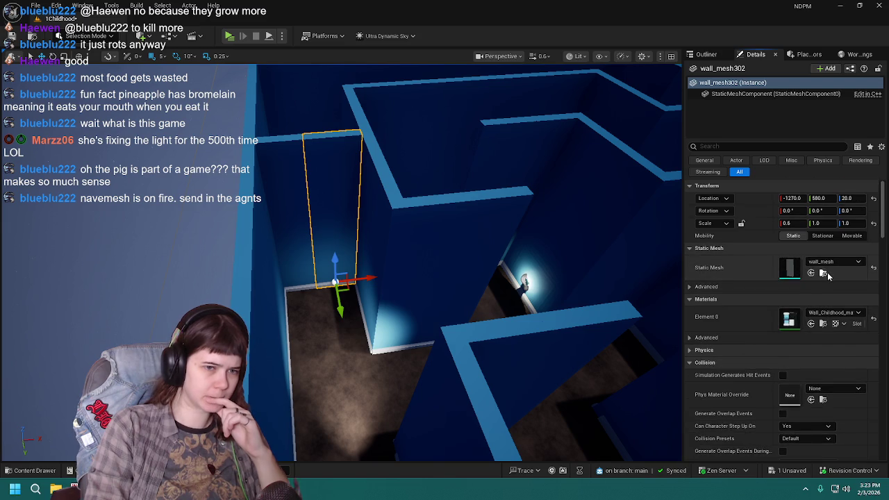
click(826, 273)
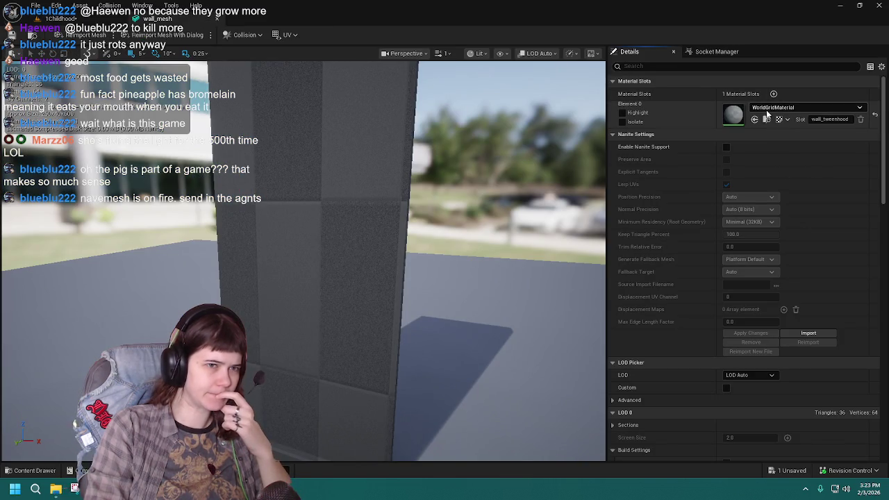
Step: Search for and apply Wall_Childhood_matinst to the wall_mesh material slot
click(789, 107)
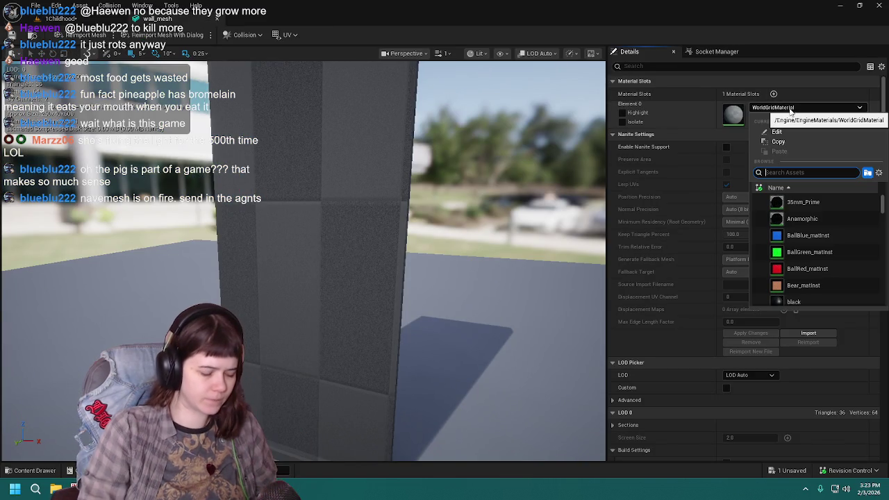
text(twee)
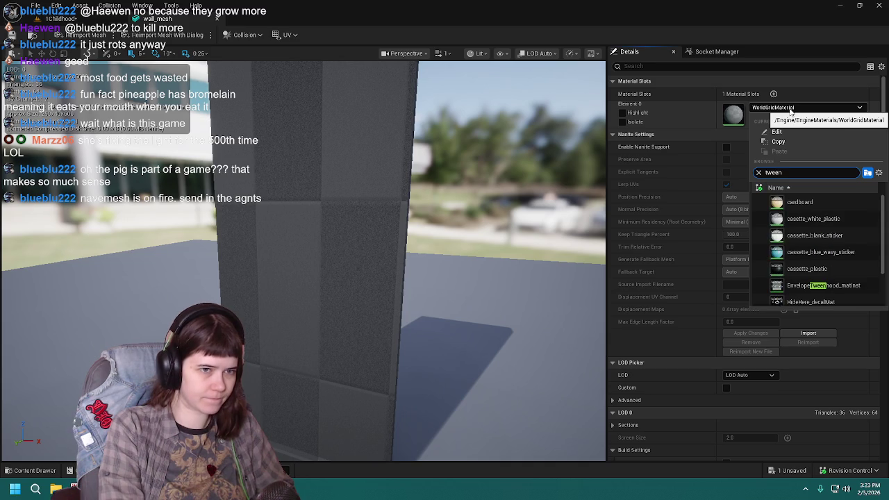
key(BackSpace)
key(BackSpace)
key(BackSpace)
text(ch)
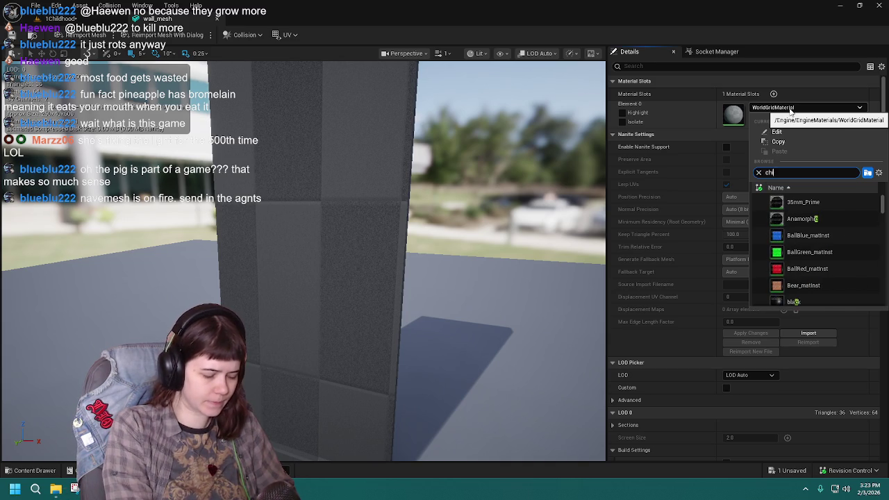
text(ildhl)
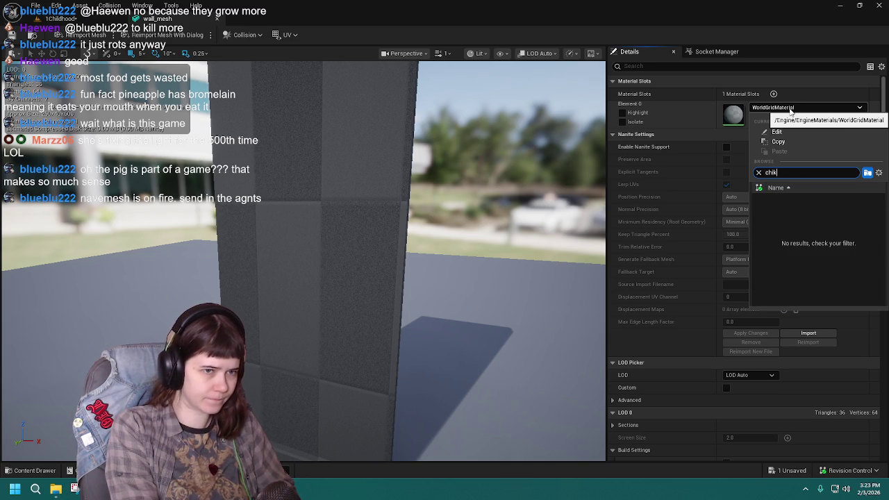
key(BackSpace)
text(od)
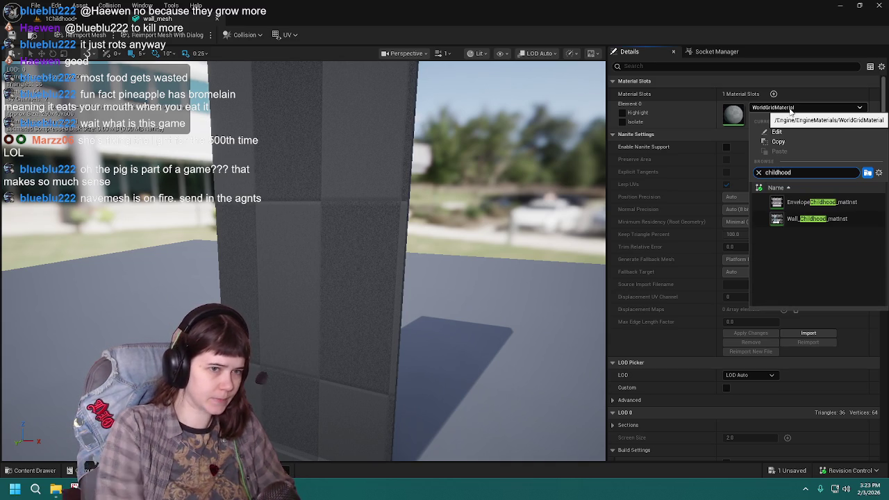
click(822, 219)
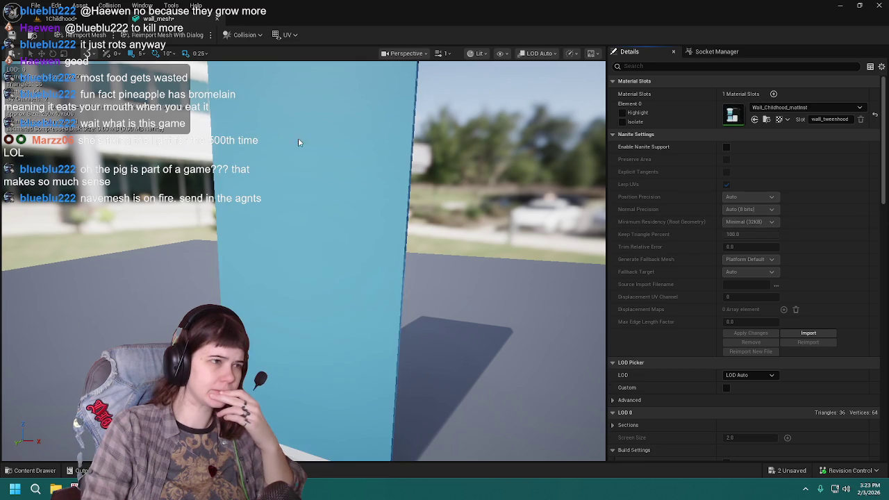
Step: Reset the wall_mesh material to WorldGridMaterial, save, and close the editor
scroll(326, 242, down, 5)
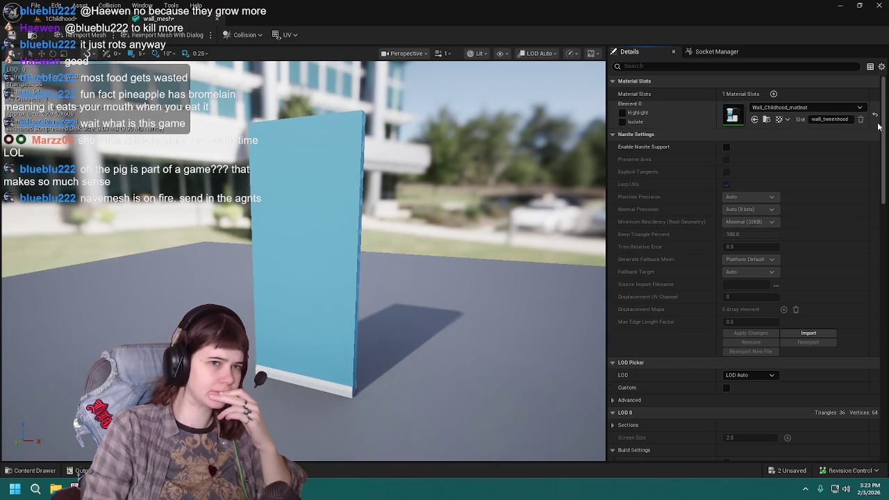
click(876, 119)
click(11, 40)
click(215, 20)
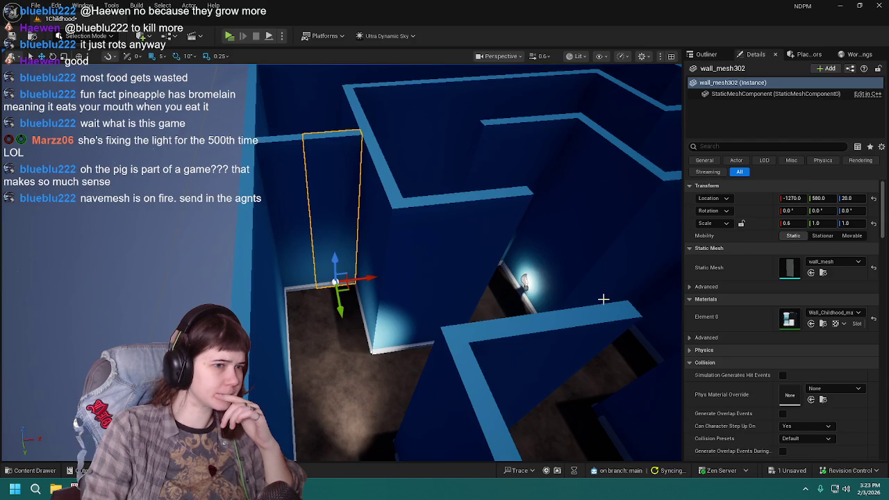
Step: Run Build Paths on the Childhood maze, review the Map Check warnings, and close the log
click(136, 5)
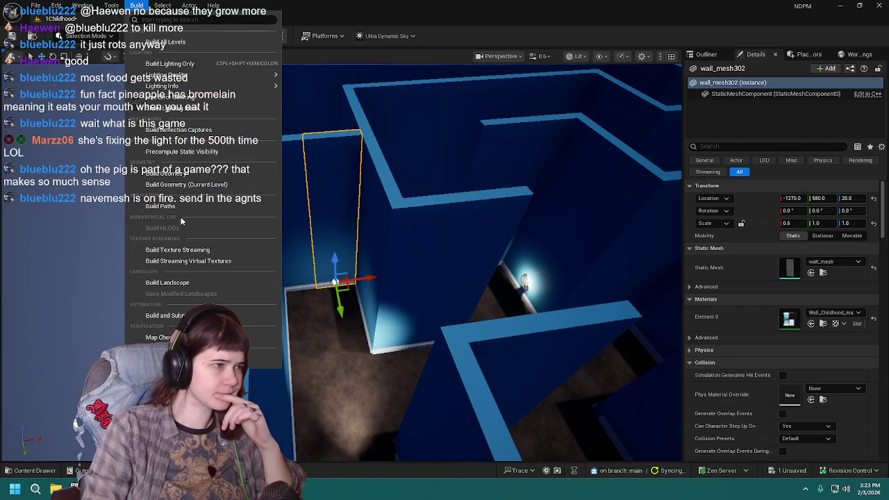
click(196, 209)
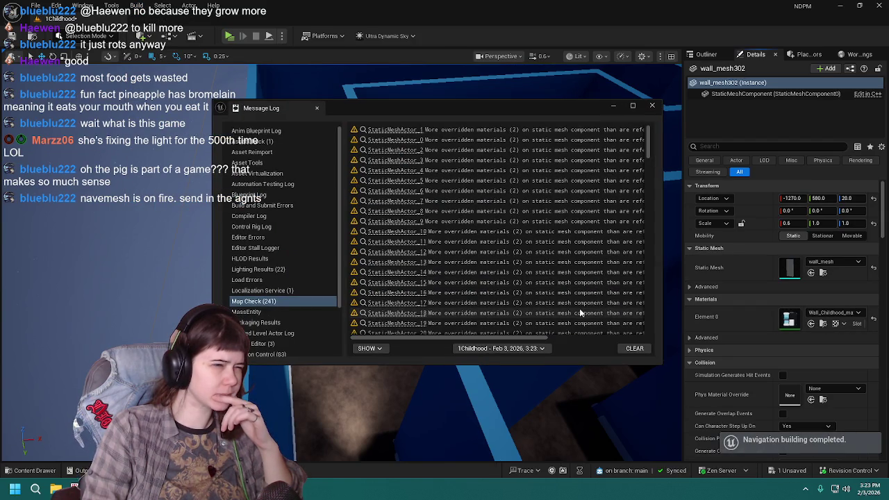
mouse_move(514, 341)
mouse_down()
mouse_move(596, 341)
mouse_move(472, 336)
mouse_up()
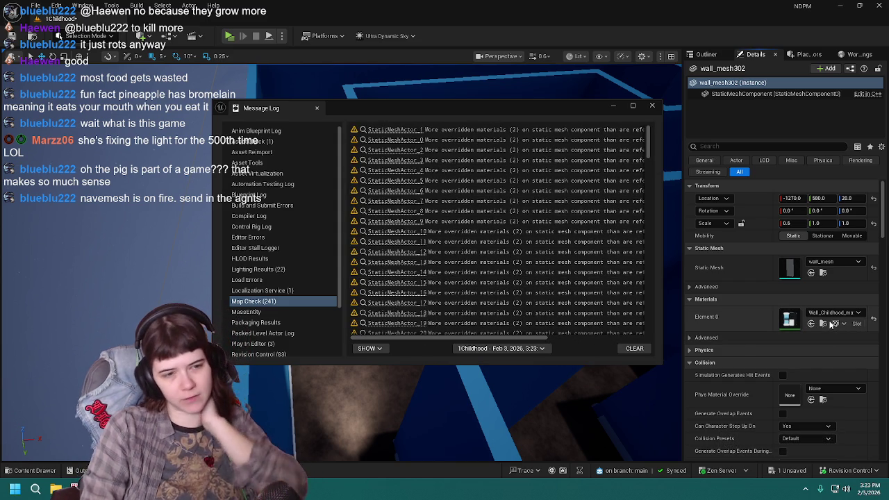
drag(513, 340, 622, 341)
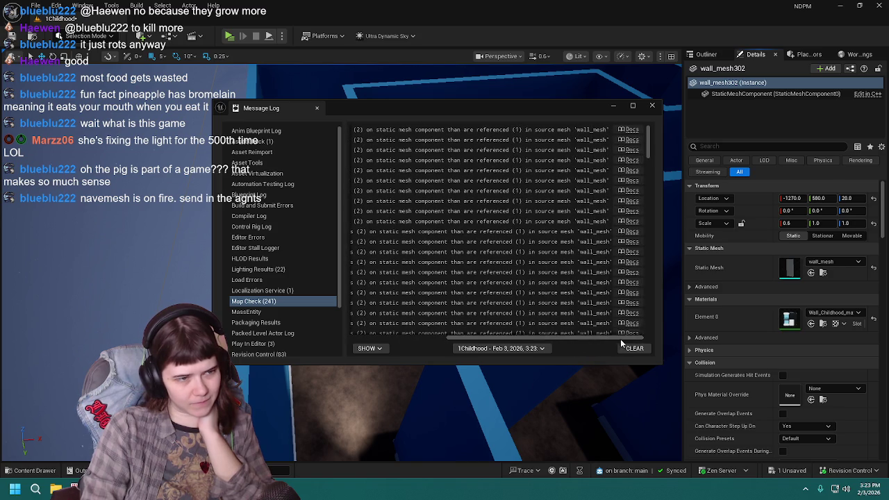
click(651, 105)
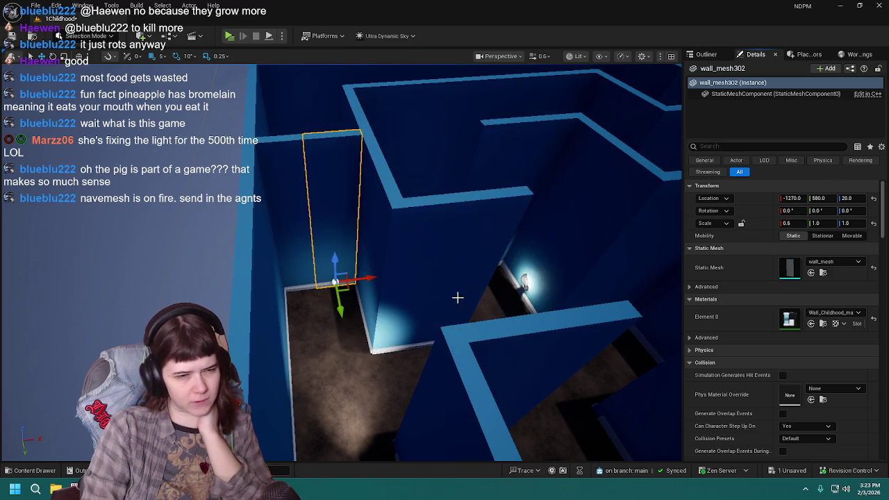
click(31, 470)
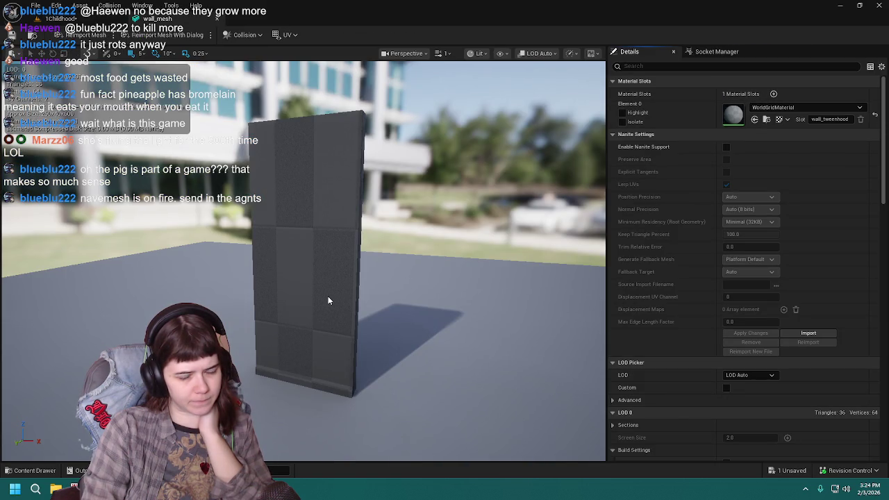
Step: Browse wall_mesh's material slot options for wall materials and frame the wall in the preview
click(788, 108)
scroll(790, 255, down, 6)
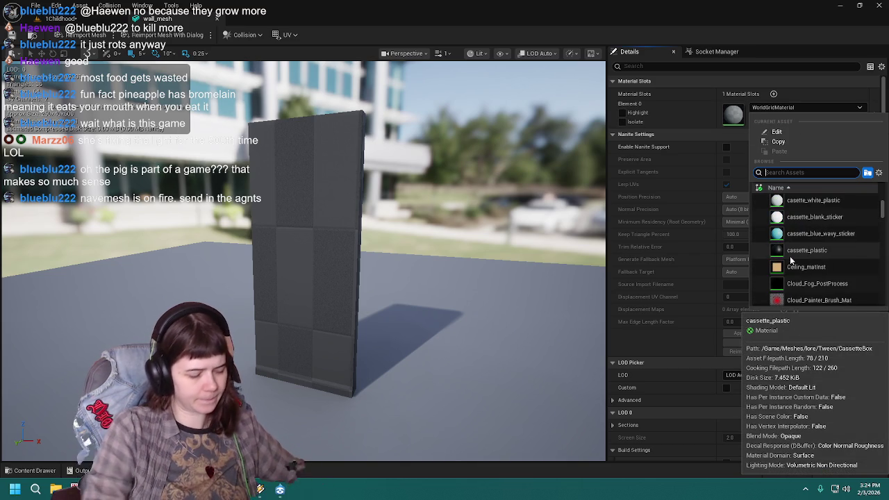
text(wall)
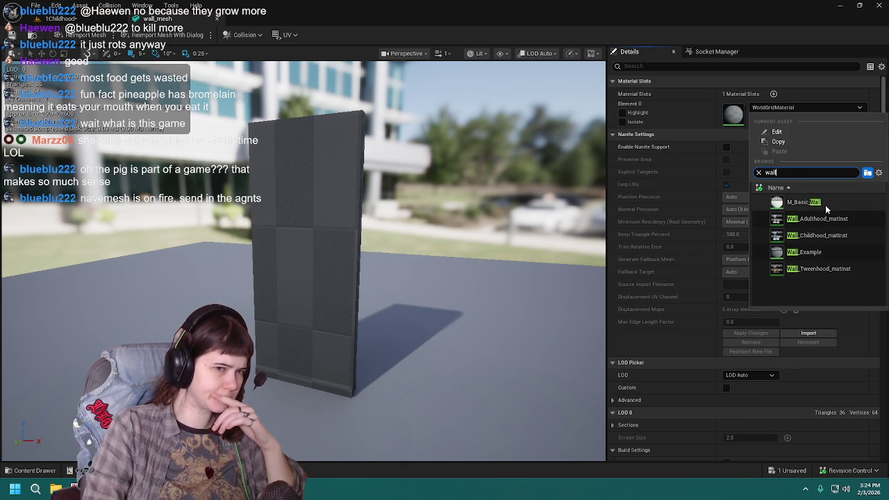
key(Escape)
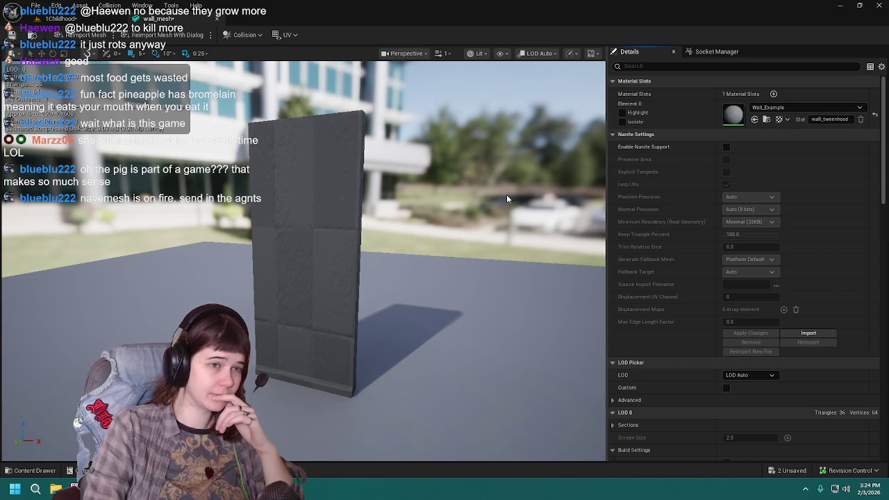
scroll(435, 272, up, 5)
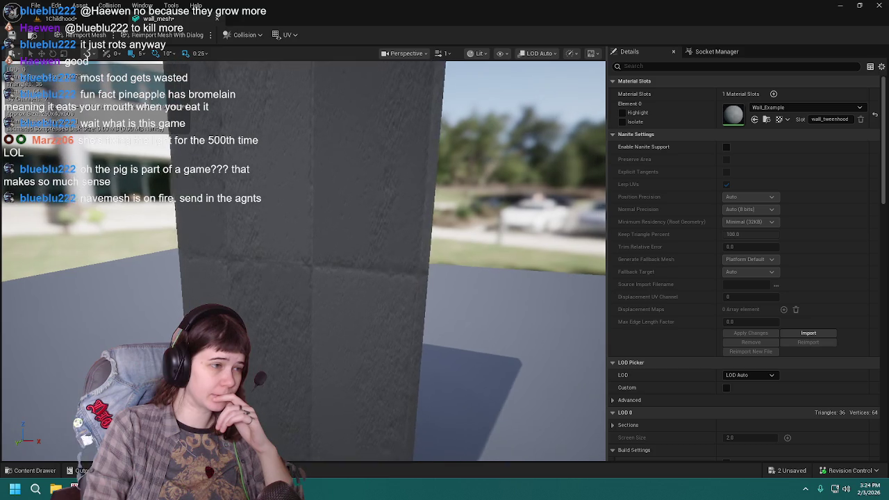
key(f)
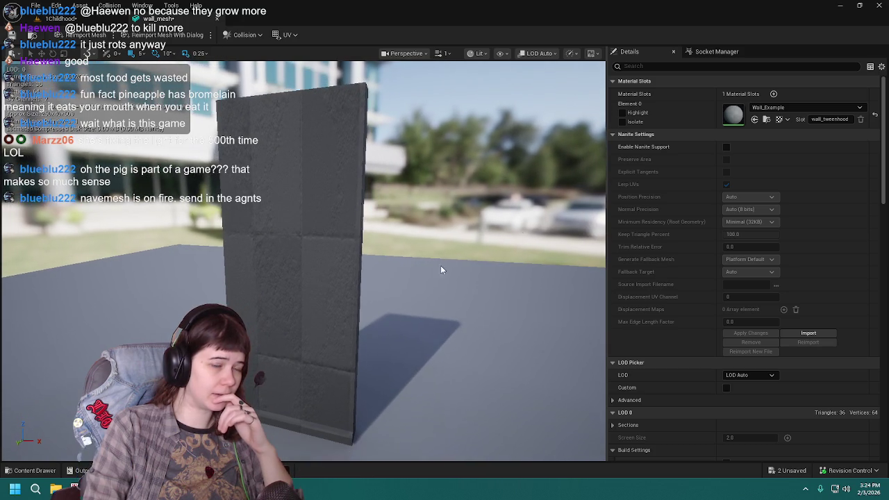
Step: Assign Wall_Childhood_matInst to wall_mesh's material slot and save the asset
click(806, 109)
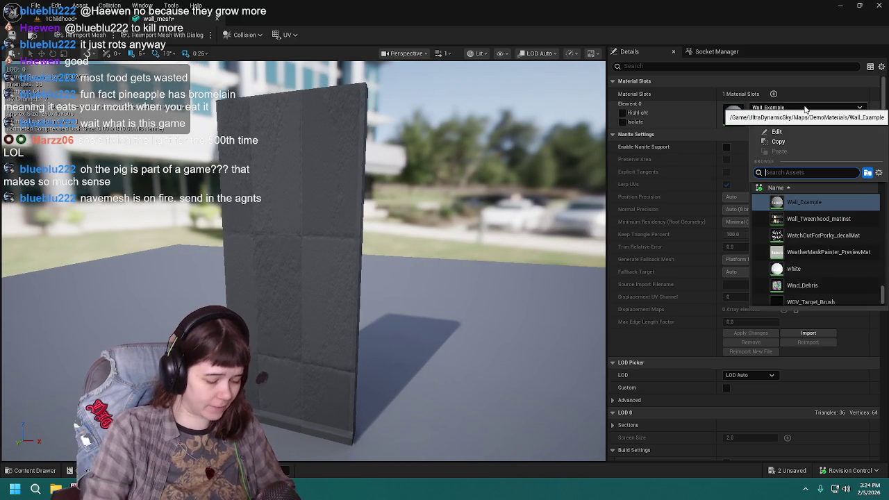
text(wall_)
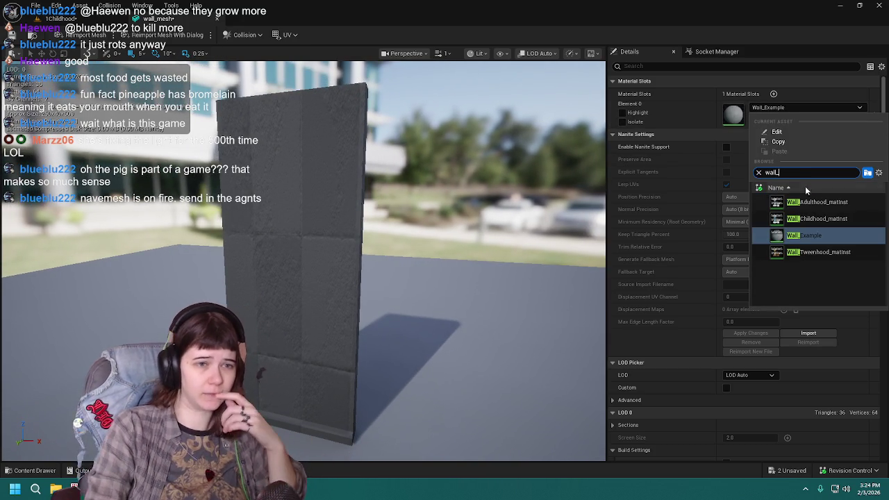
click(822, 217)
key(ctrl+s)
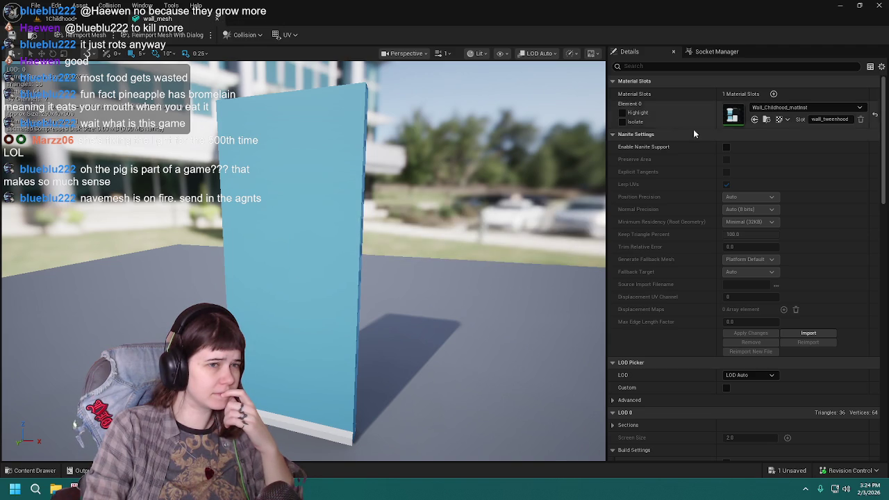
Step: Switch wall_mesh's material slot to M_Basic_Wall and close the mesh editor
click(767, 109)
text(wall)
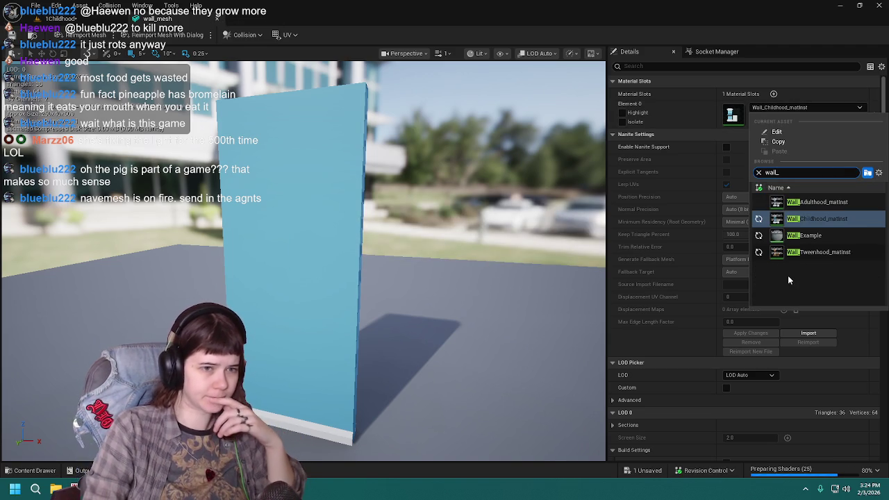
click(806, 236)
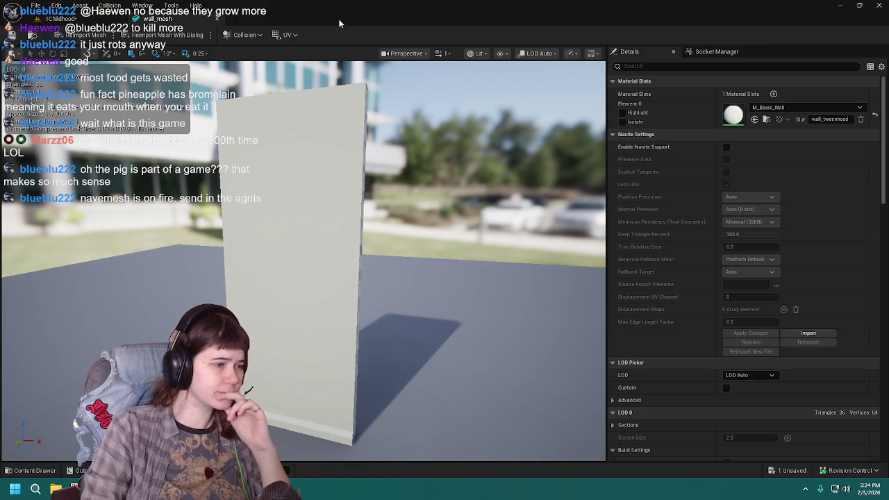
click(219, 21)
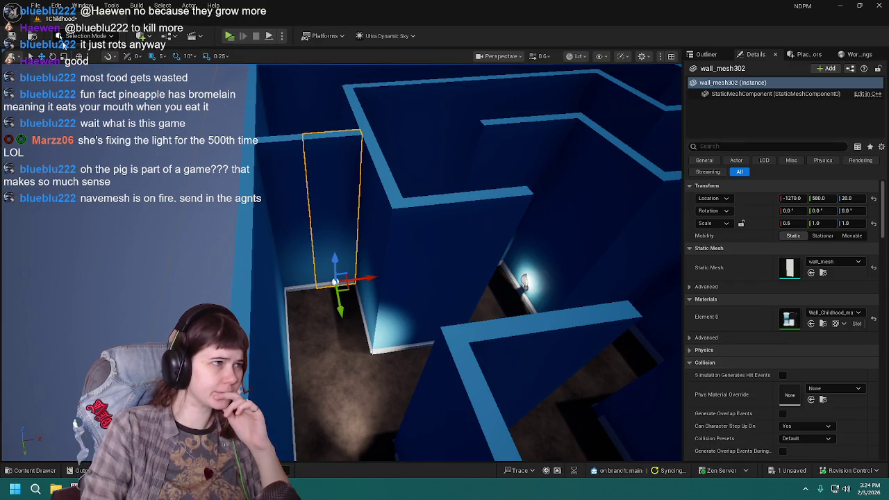
Step: Save all, run Build Geometry, and review the 241 material-override warnings before closing the log
key(ctrl+s)
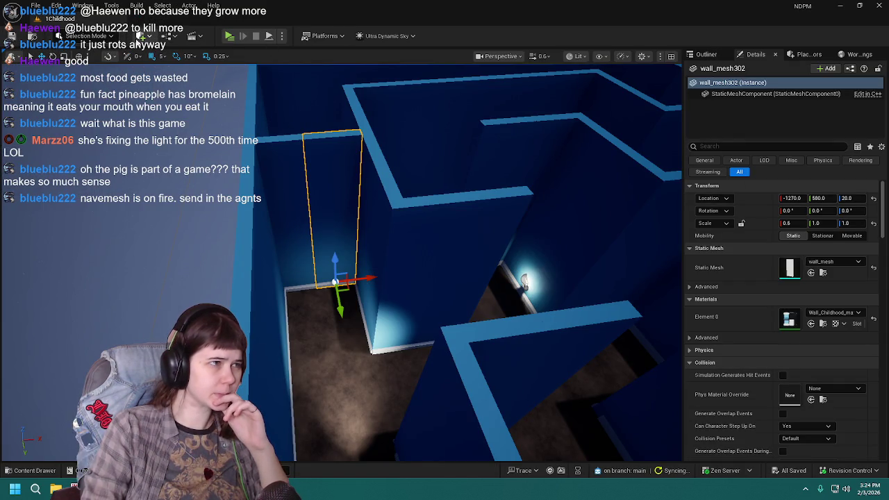
click(137, 6)
click(195, 174)
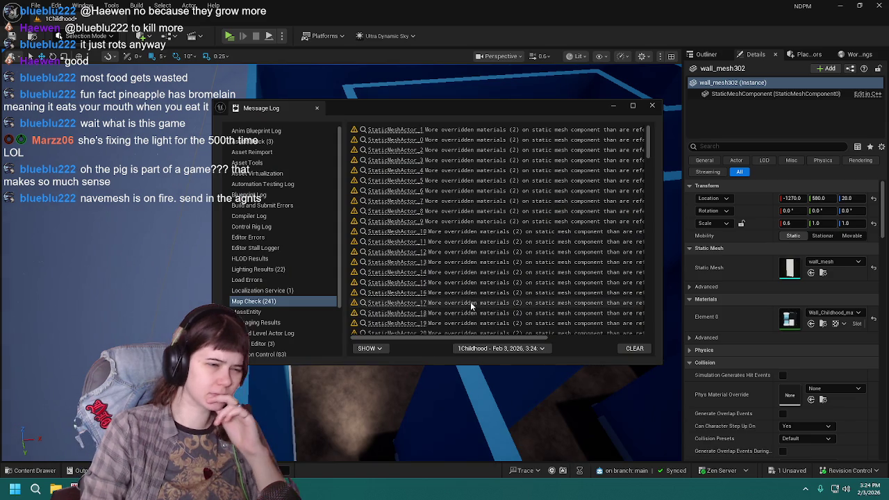
drag(459, 340, 559, 339)
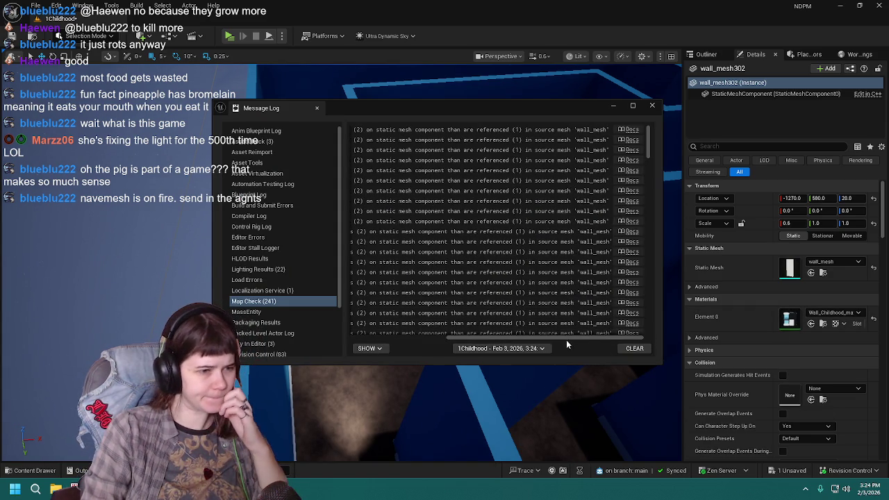
mouse_move(567, 337)
mouse_down()
mouse_move(431, 336)
mouse_move(528, 337)
mouse_up()
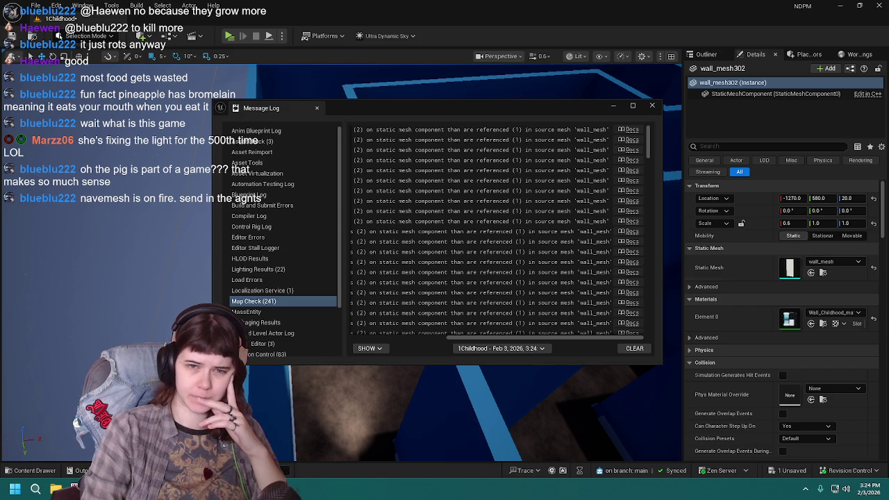
drag(582, 334, 486, 335)
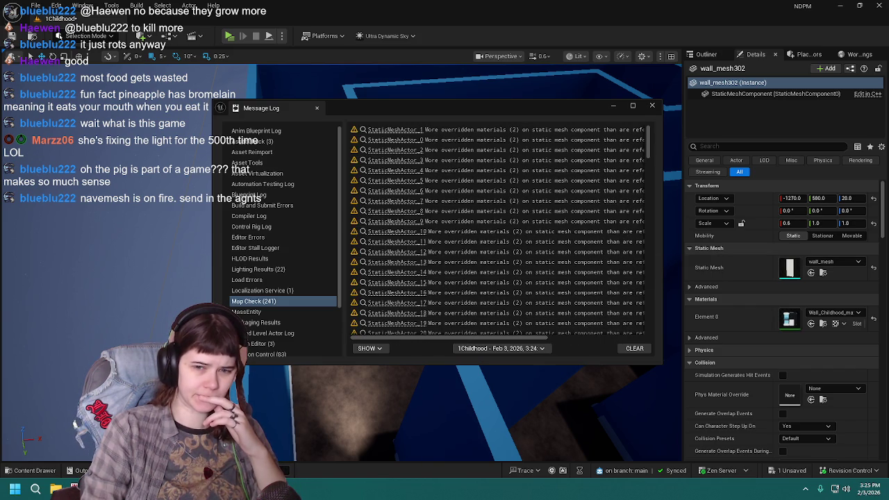
click(652, 106)
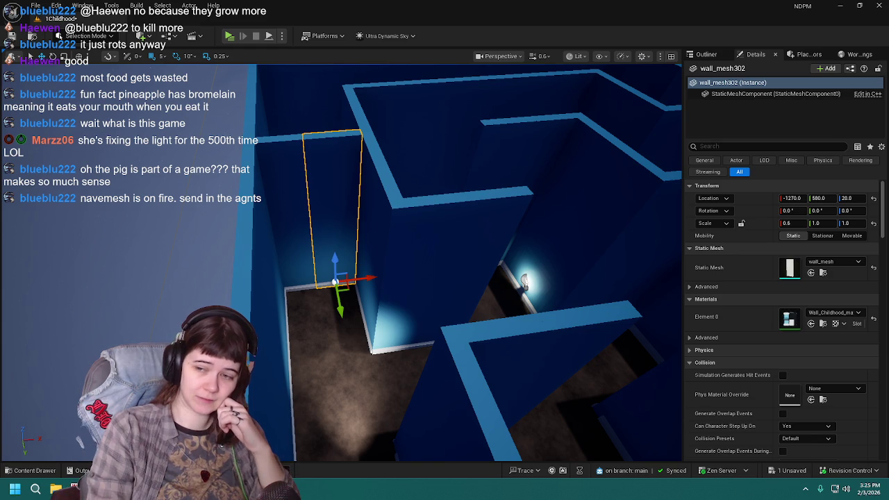
click(705, 53)
click(714, 111)
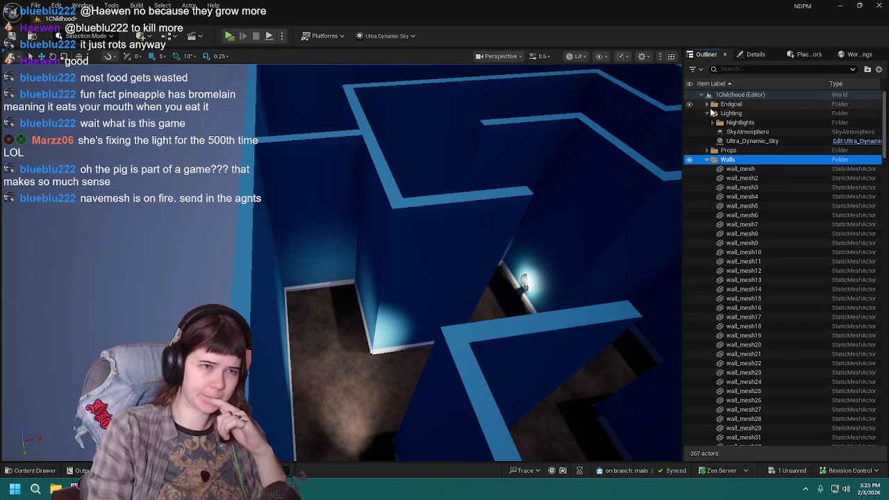
click(707, 160)
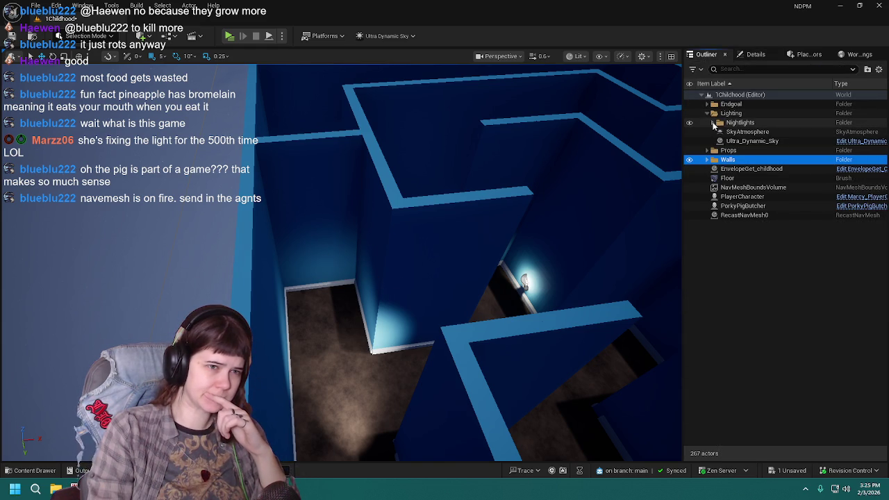
click(756, 55)
click(706, 54)
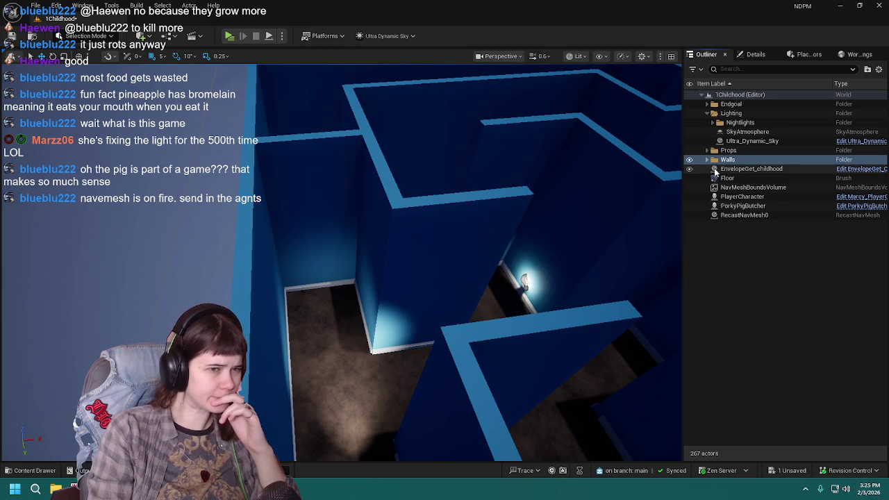
click(746, 215)
drag(423, 226, 570, 224)
click(806, 236)
click(757, 216)
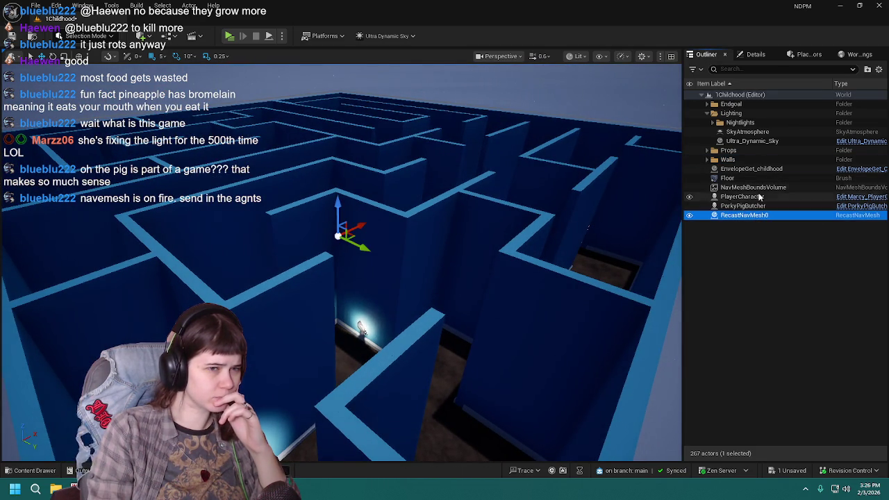
click(760, 188)
click(763, 55)
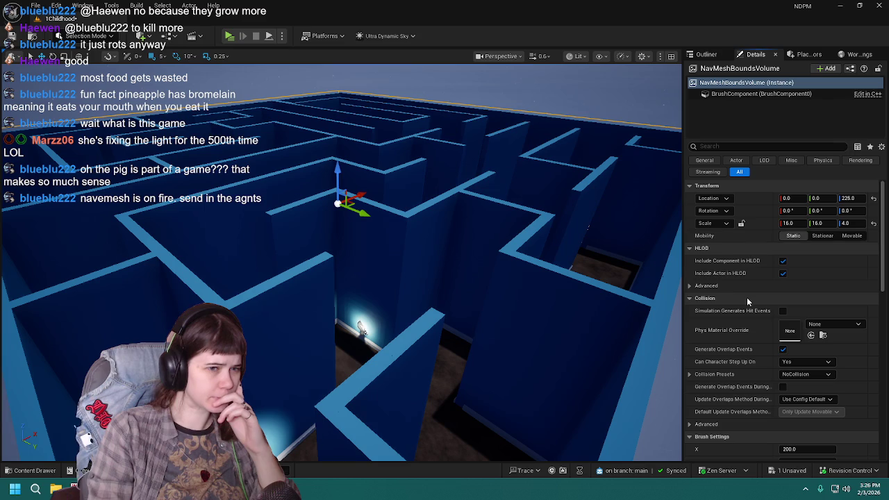
scroll(760, 290, down, 1)
scroll(760, 289, down, 4)
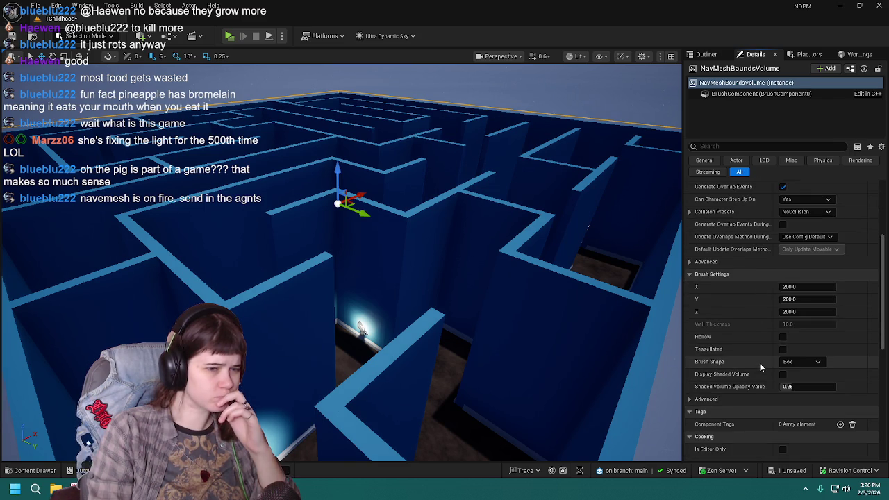
scroll(760, 364, up, 5)
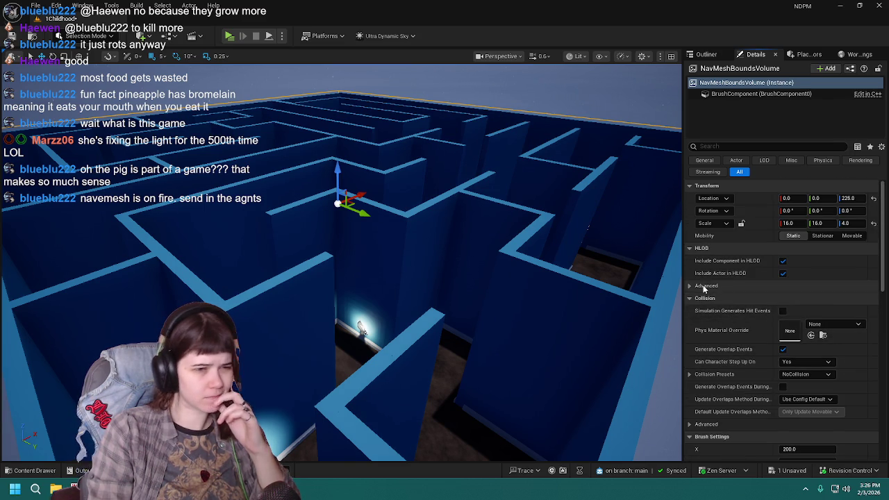
click(706, 286)
click(705, 285)
click(702, 54)
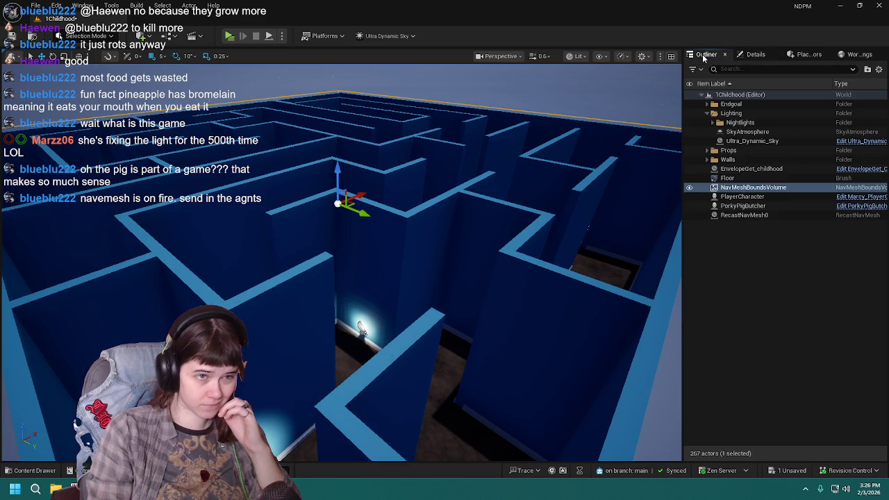
click(752, 216)
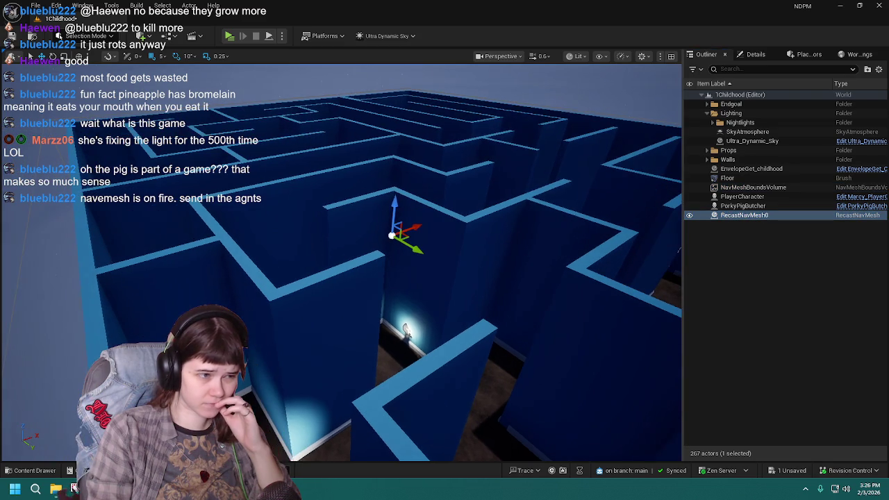
Step: Inspect RecastNavMesh0's properties in the Details panel
click(756, 54)
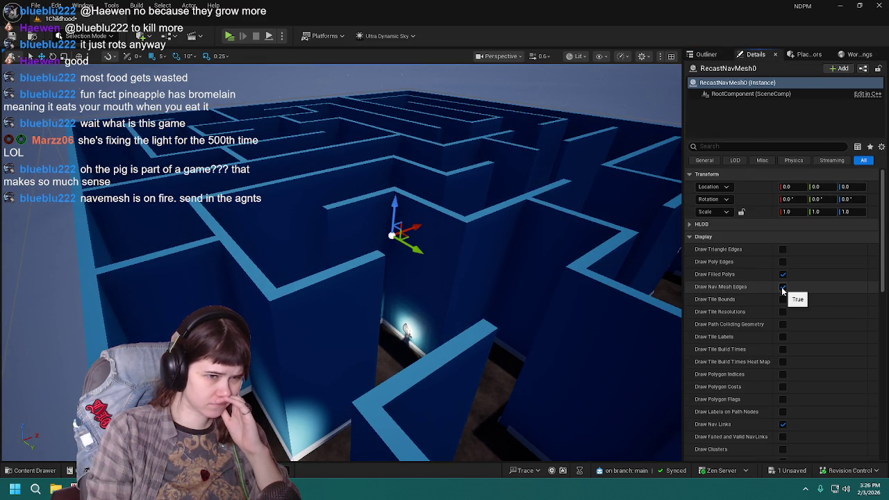
scroll(778, 351, down, 5)
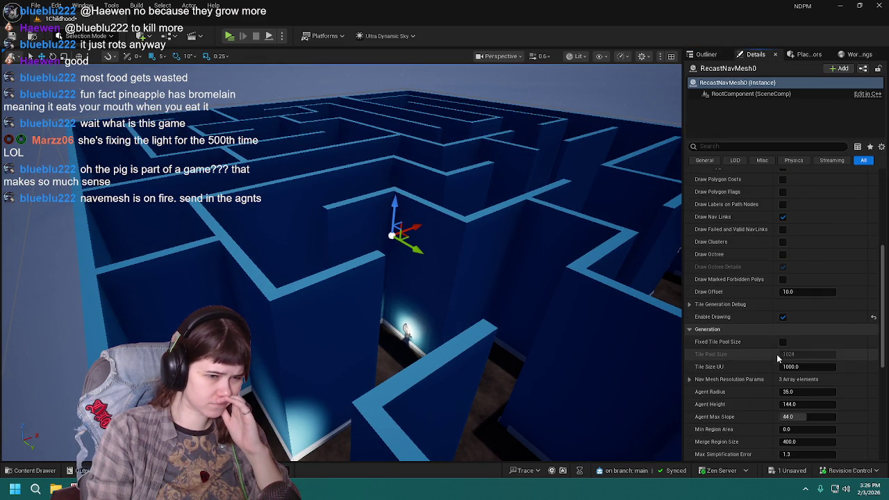
scroll(784, 321, up, 5)
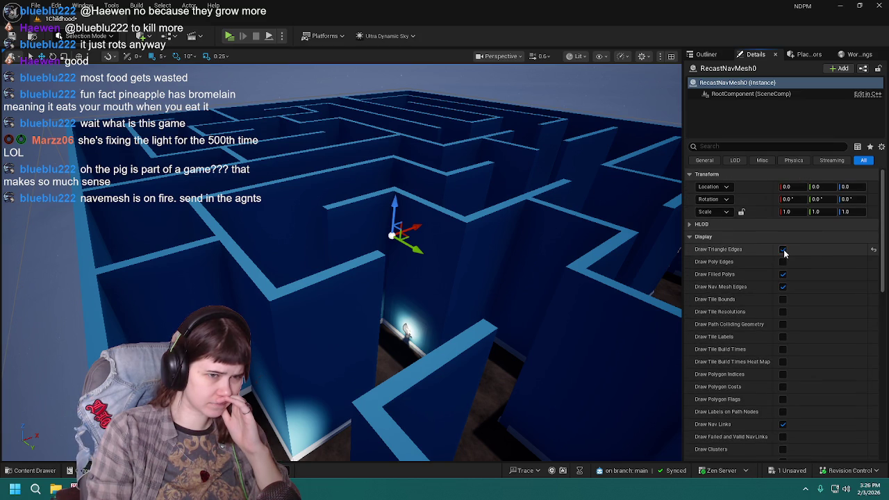
scroll(778, 365, down, 4)
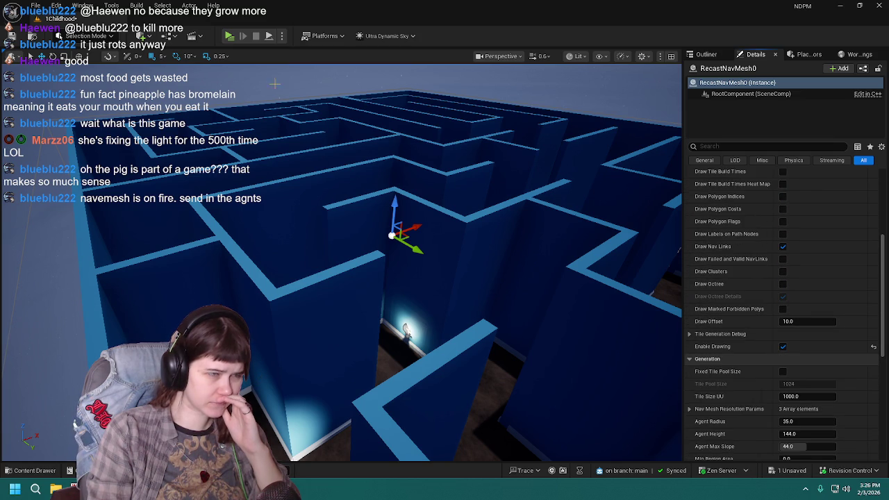
Step: Enable the Navigation show flag in the viewport and review the navmesh display settings
click(599, 56)
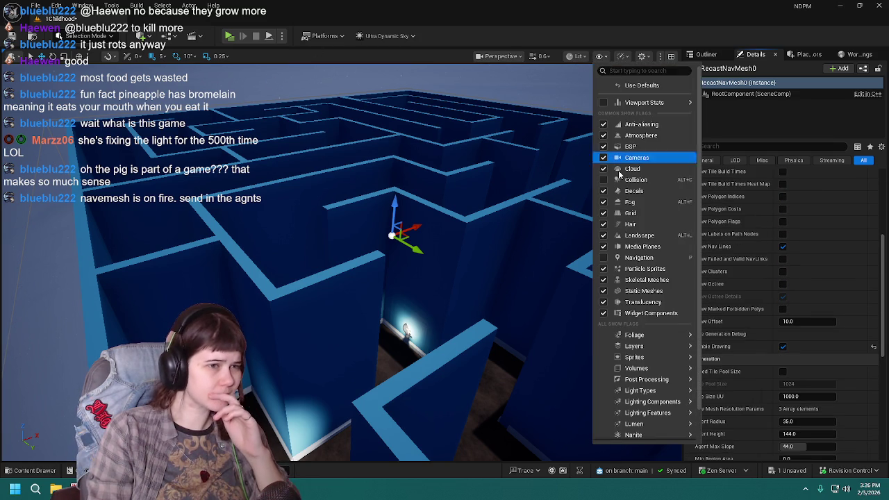
click(638, 258)
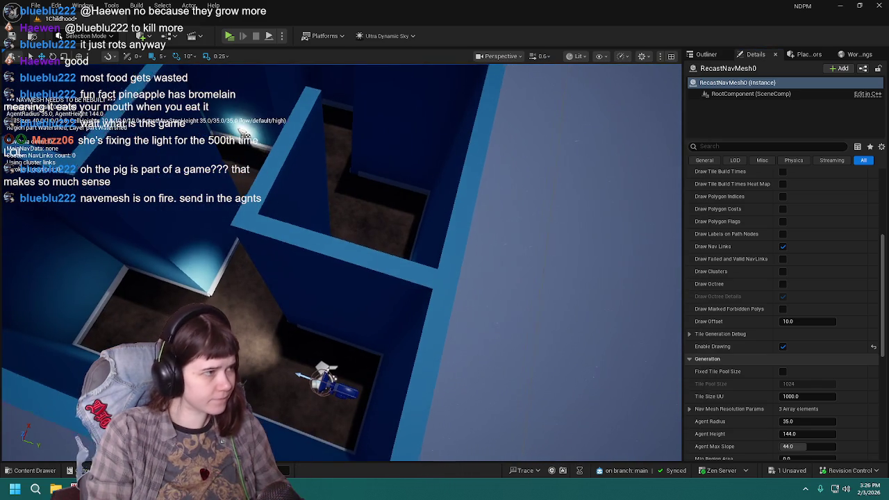
scroll(341, 262, down, 6)
scroll(341, 381, down, 6)
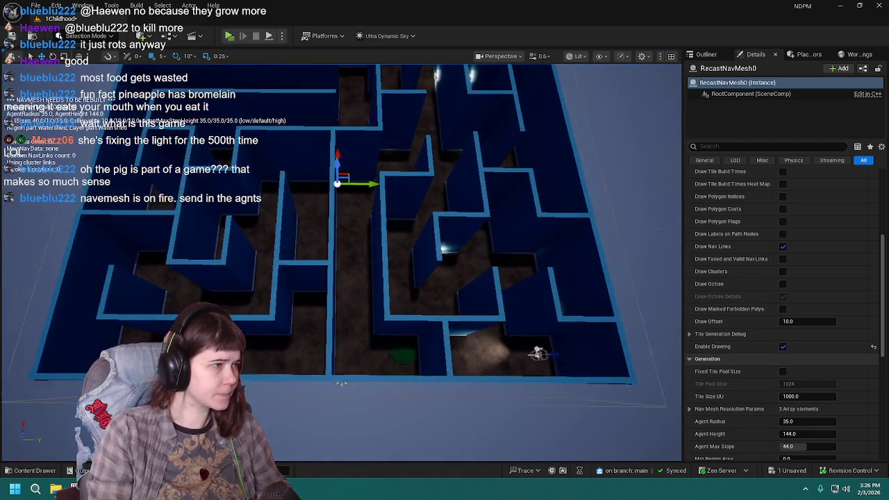
scroll(341, 380, up, 2)
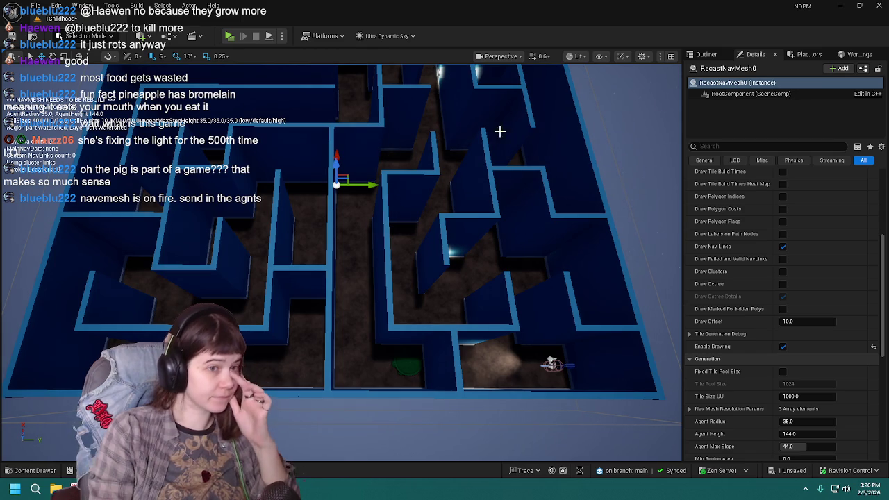
scroll(767, 291, up, 3)
scroll(768, 296, up, 2)
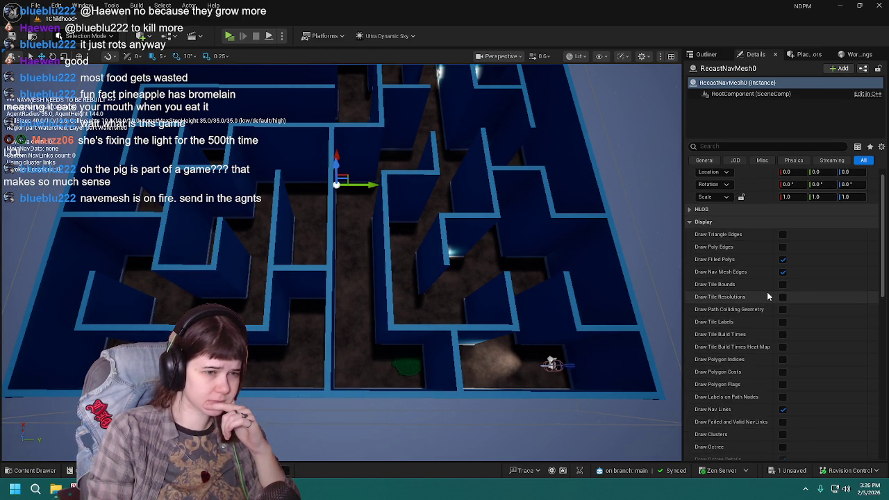
scroll(768, 297, down, 2)
scroll(768, 297, down, 8)
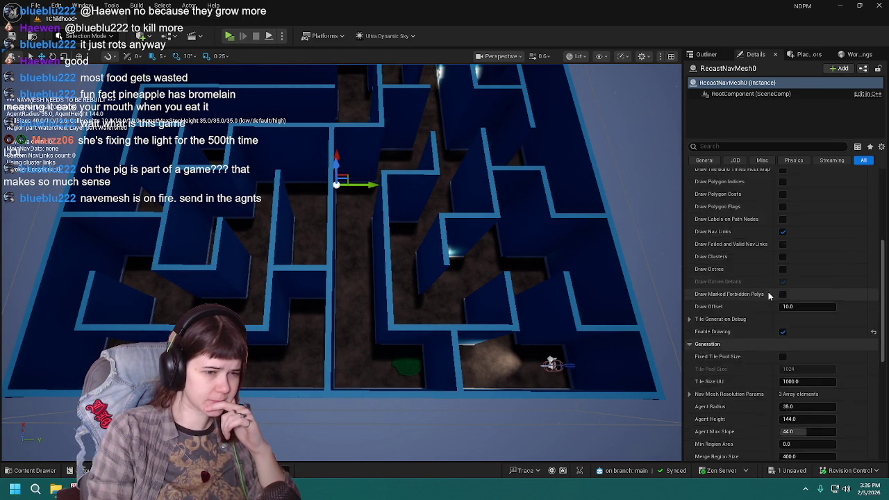
scroll(768, 297, down, 3)
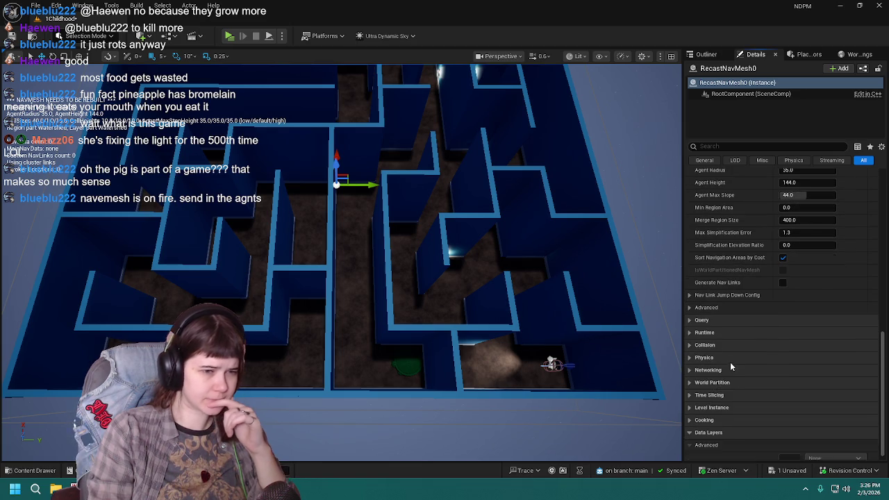
scroll(731, 364, up, 2)
mouse_move(747, 335)
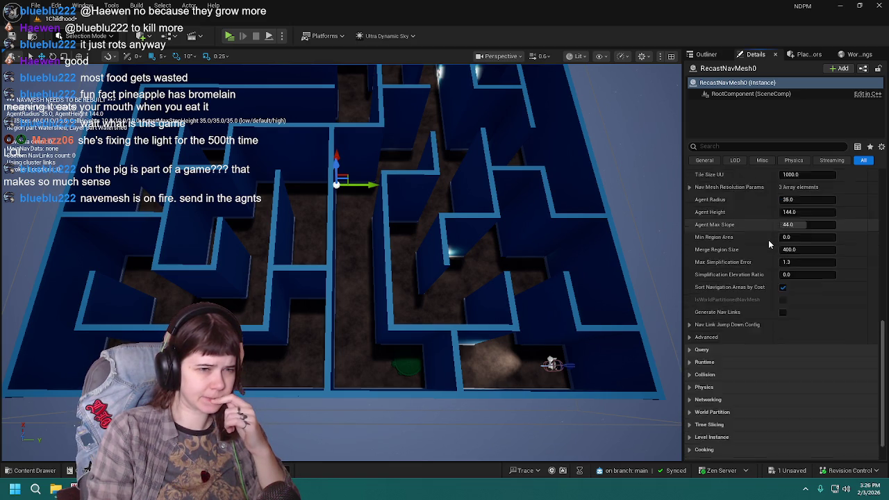
scroll(753, 340, up, 5)
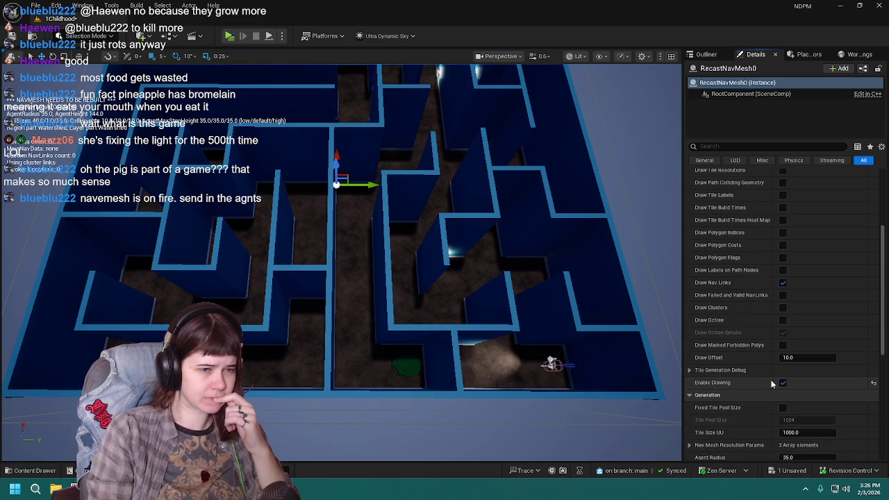
scroll(771, 380, up, 3)
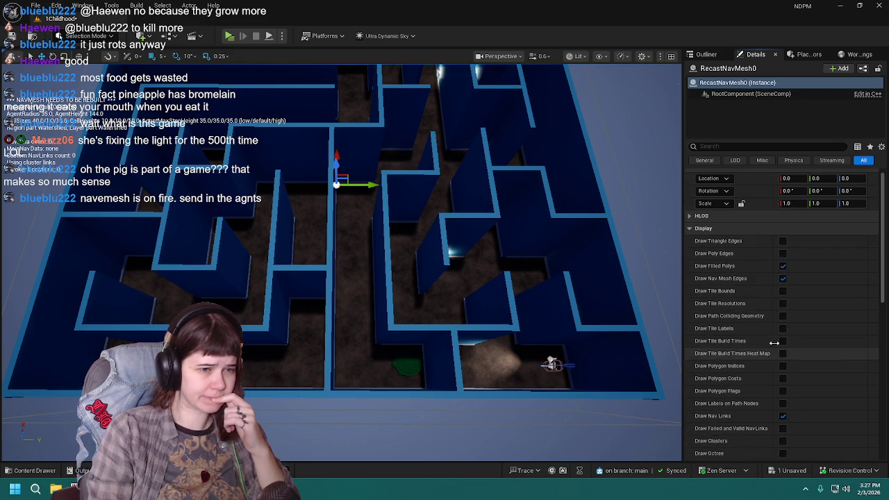
scroll(758, 285, up, 1)
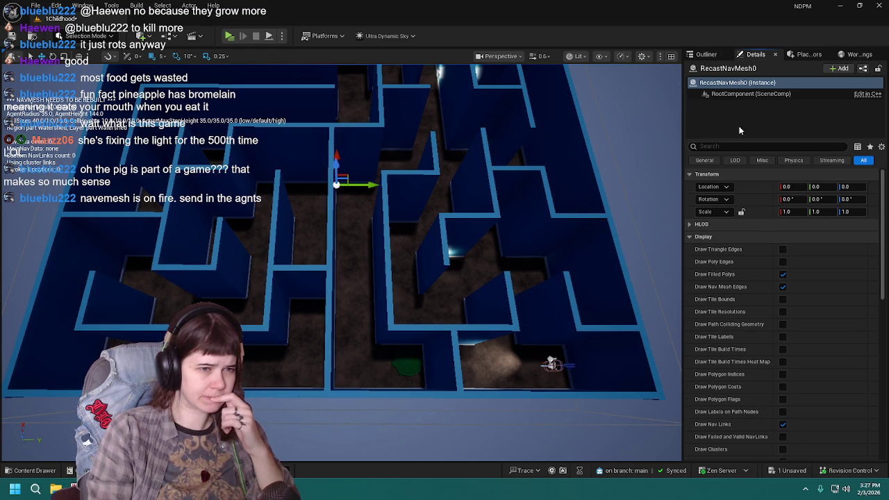
click(706, 54)
Step: Delete the old RecastNavMesh0 actor from the level and save
click(744, 216)
key(f)
key(ctrl+s)
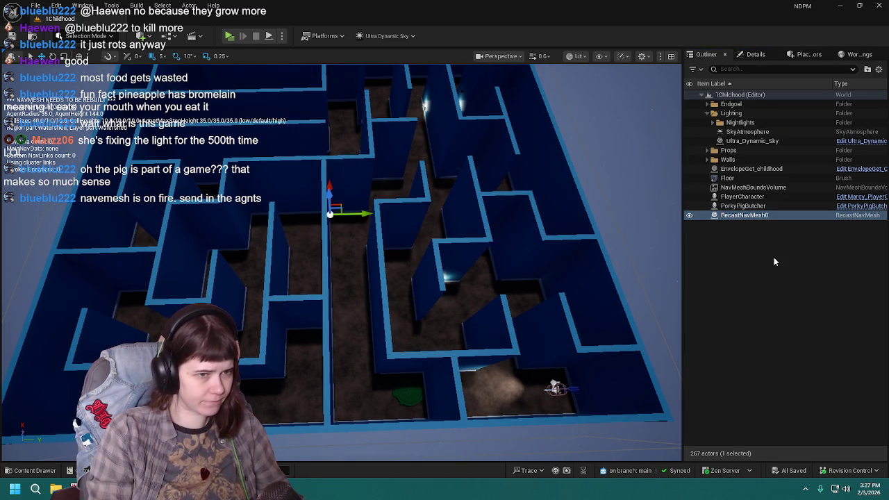
click(754, 216)
key(Delete)
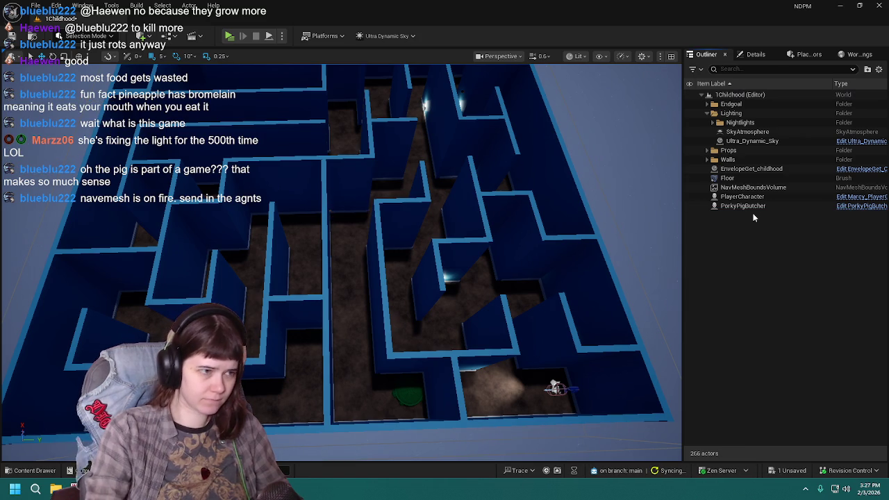
key(ctrl+s)
Step: Run Build All Levels to generate a fresh navmesh and close the Message Log
click(137, 5)
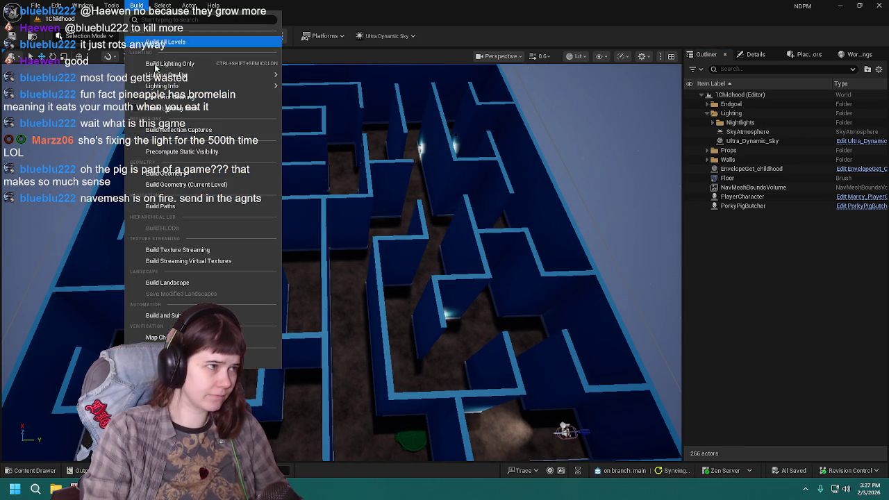
click(198, 178)
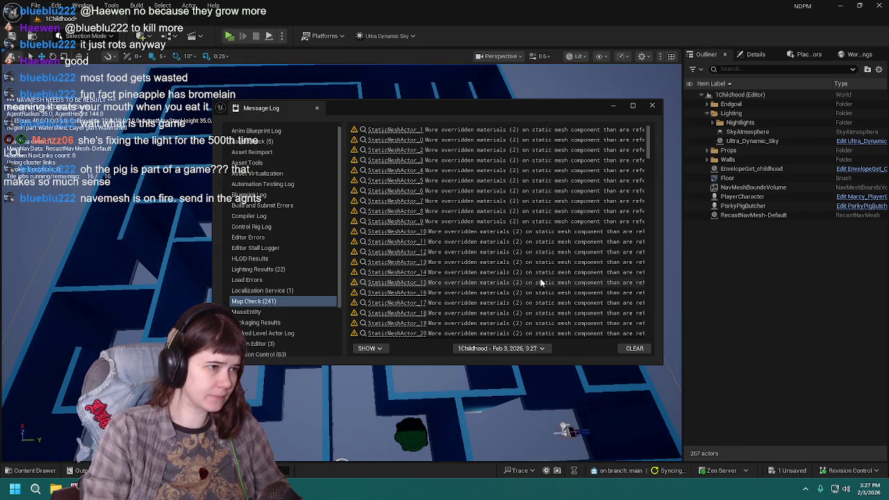
click(652, 105)
scroll(513, 239, up, 3)
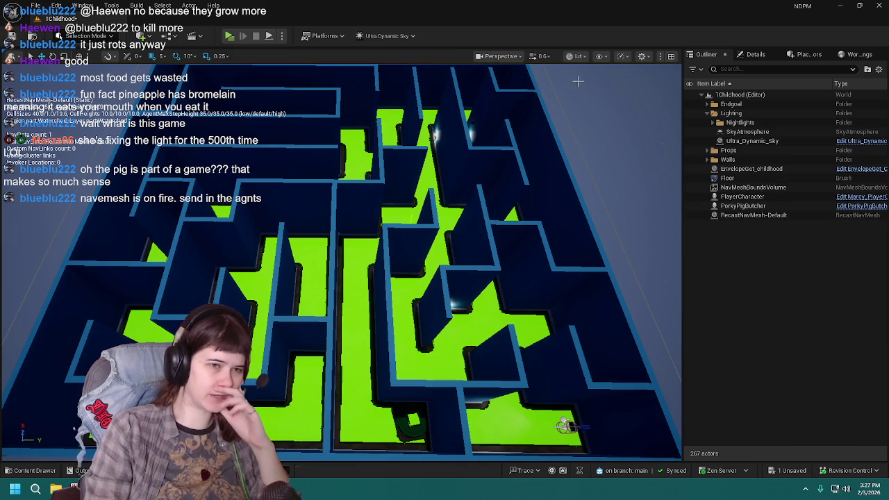
click(599, 57)
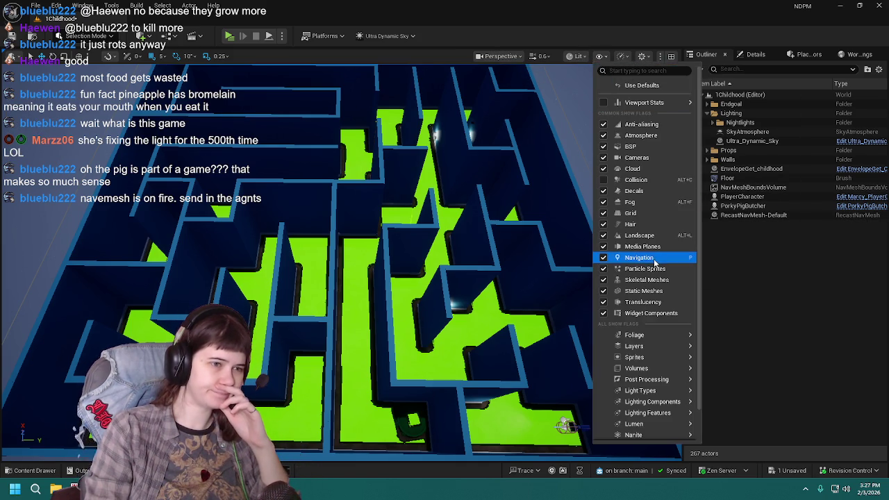
Step: Hide the navmesh overlay, save, and play-test the Childhood maze in Standalone mode
click(629, 257)
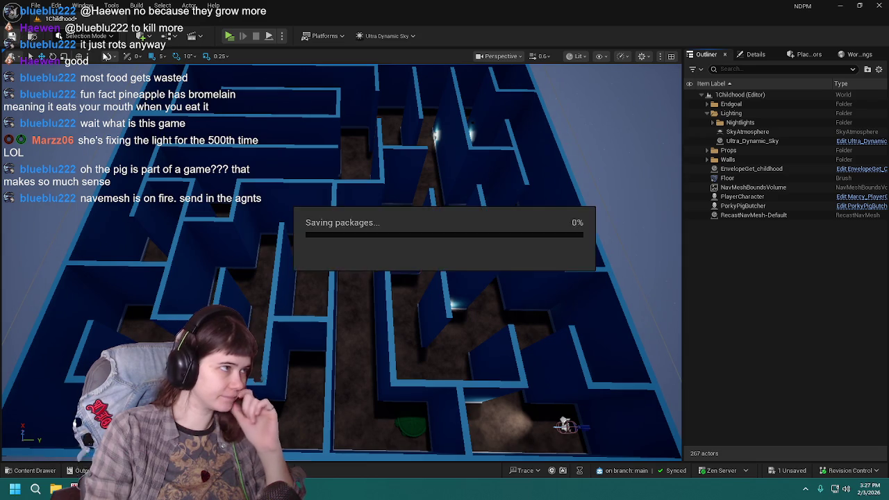
key(ctrl+s)
click(229, 36)
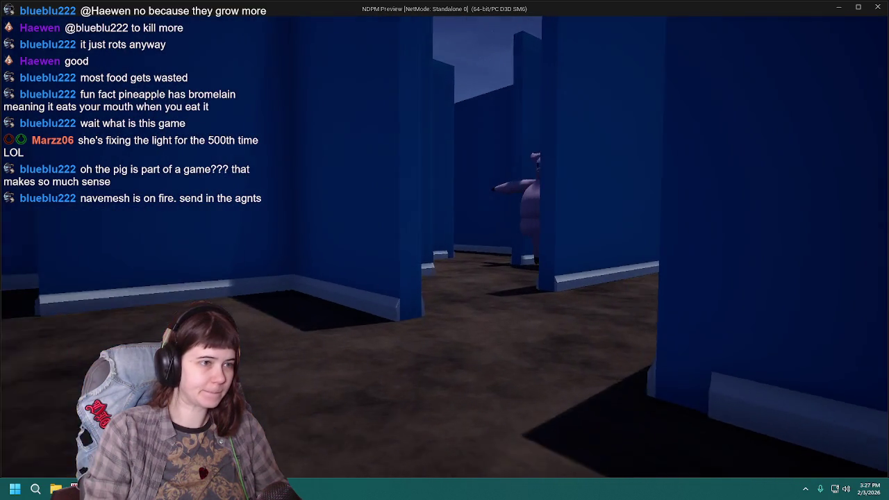
key(Escape)
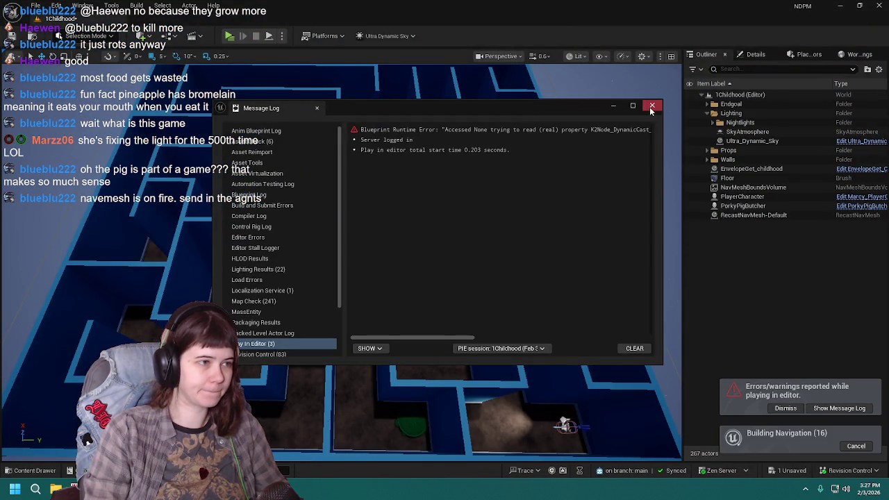
Step: Close the play error log, dismiss the errors notification, and save the Childhood level
click(653, 106)
click(787, 408)
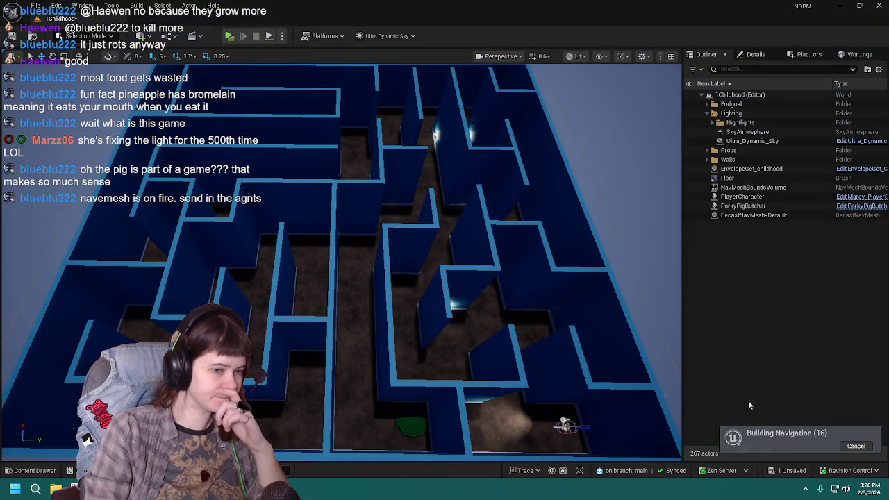
mouse_move(455, 259)
mouse_down()
mouse_move(548, 245)
mouse_move(456, 254)
mouse_up()
key(ctrl+s)
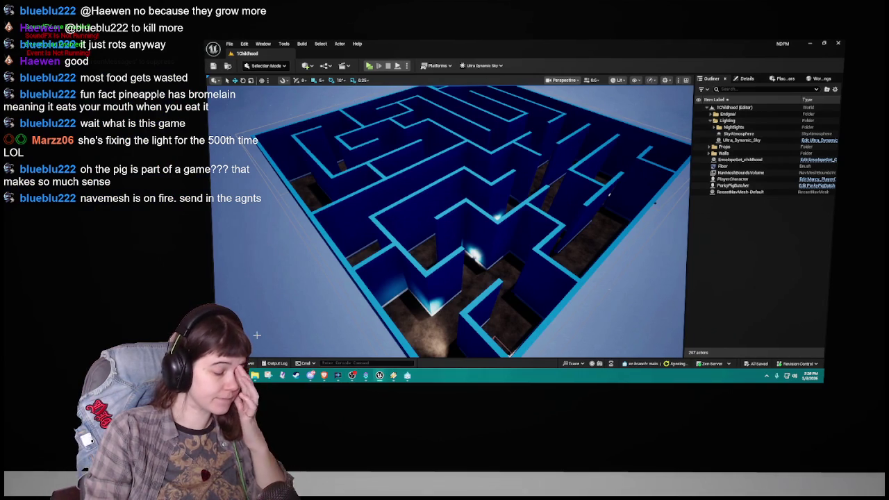
Step: Open 2Tweenhood from Content > Levels and pan the viewport onto its maze
key(ctrl+space)
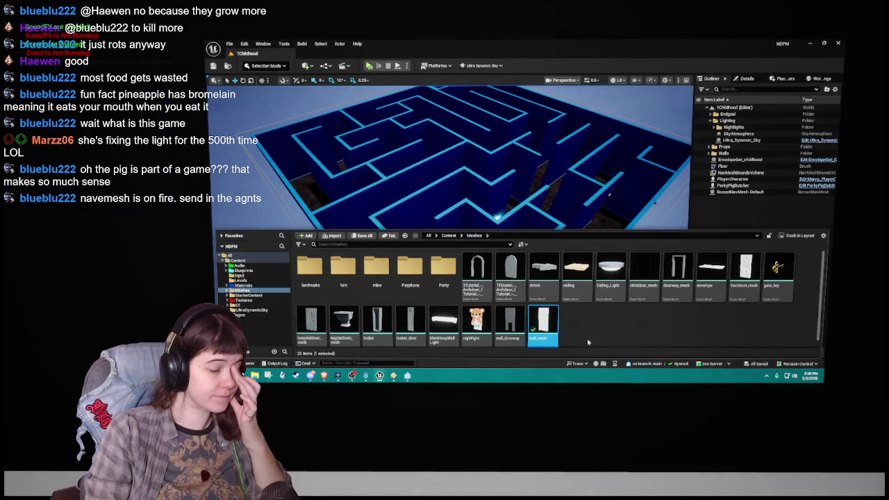
click(448, 236)
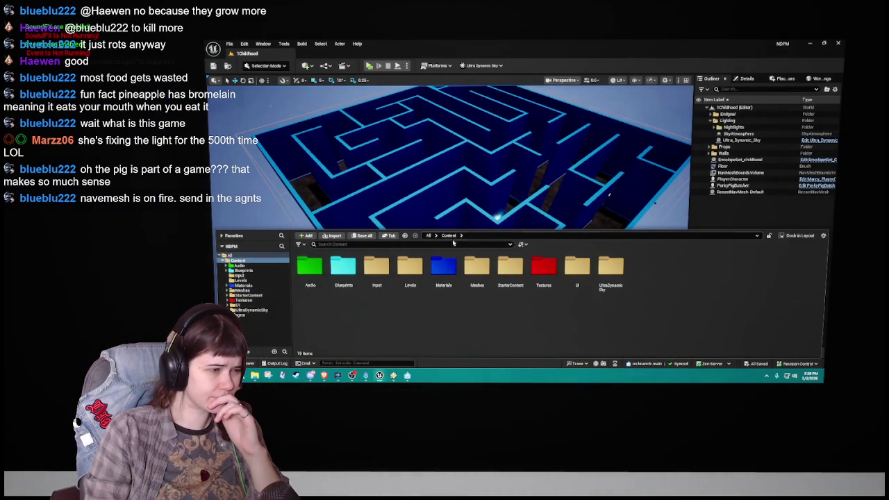
double_click(409, 281)
double_click(454, 287)
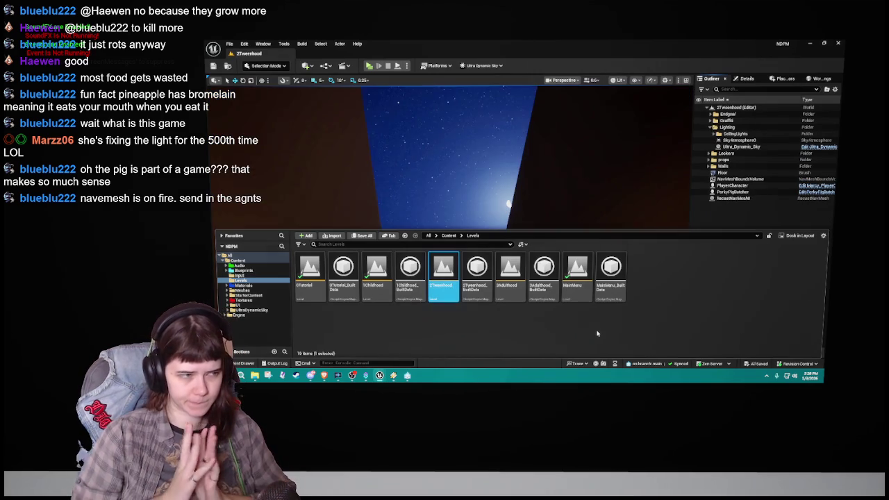
mouse_move(505, 167)
mouse_down()
mouse_move(391, 300)
mouse_move(391, 267)
mouse_move(419, 267)
mouse_up()
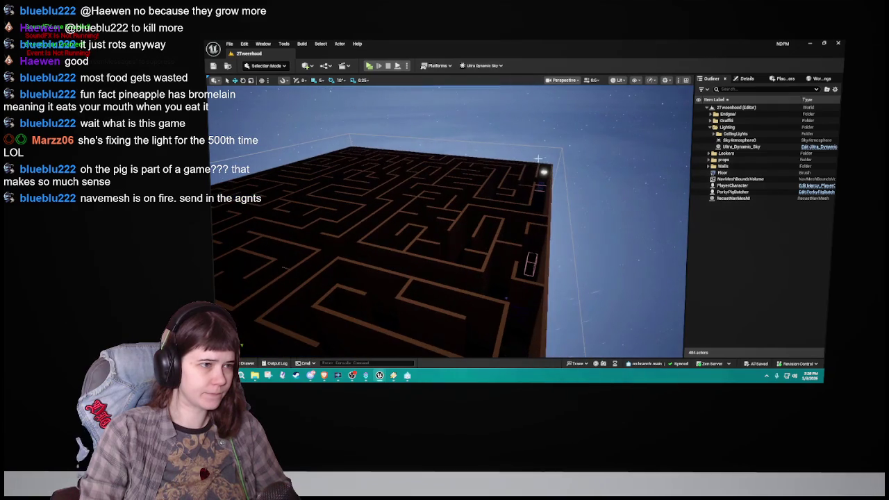
Step: Select CeilingLight and inspect its PointLight component settings in Details
click(544, 171)
mouse_move(544, 171)
mouse_down()
mouse_move(518, 355)
mouse_move(568, 344)
mouse_move(583, 357)
mouse_move(452, 308)
mouse_move(435, 314)
mouse_move(552, 193)
mouse_up()
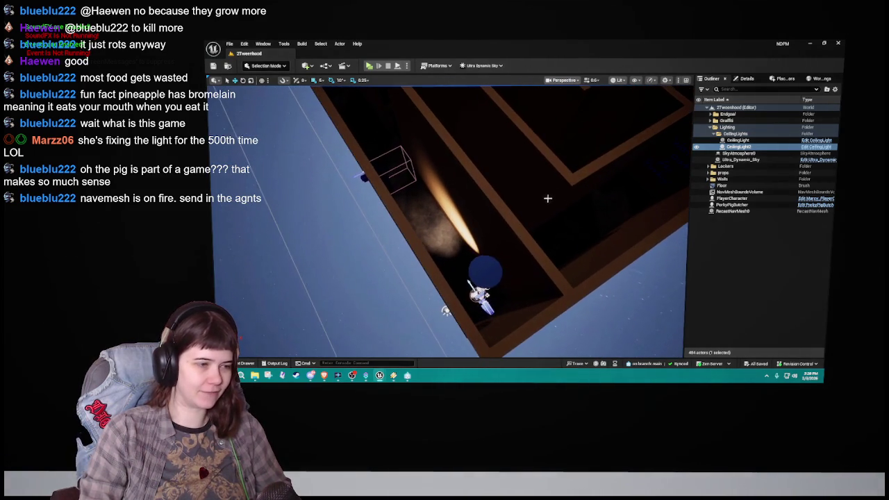
click(764, 140)
click(742, 80)
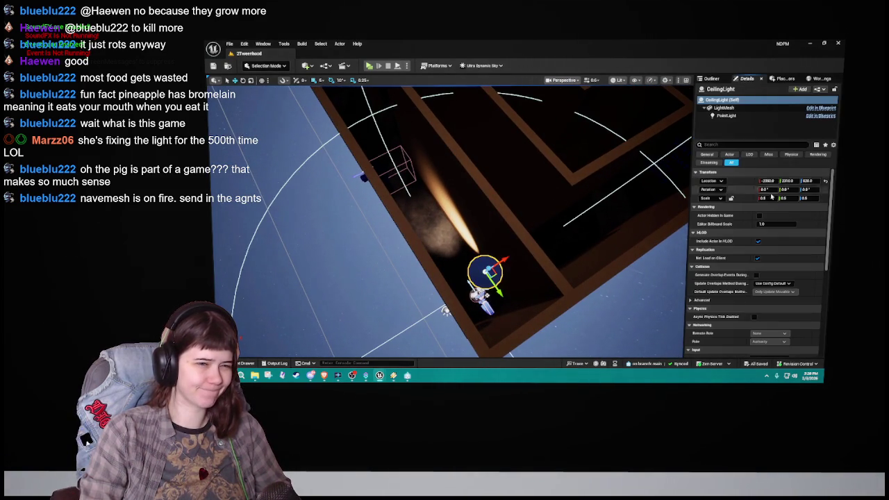
click(729, 116)
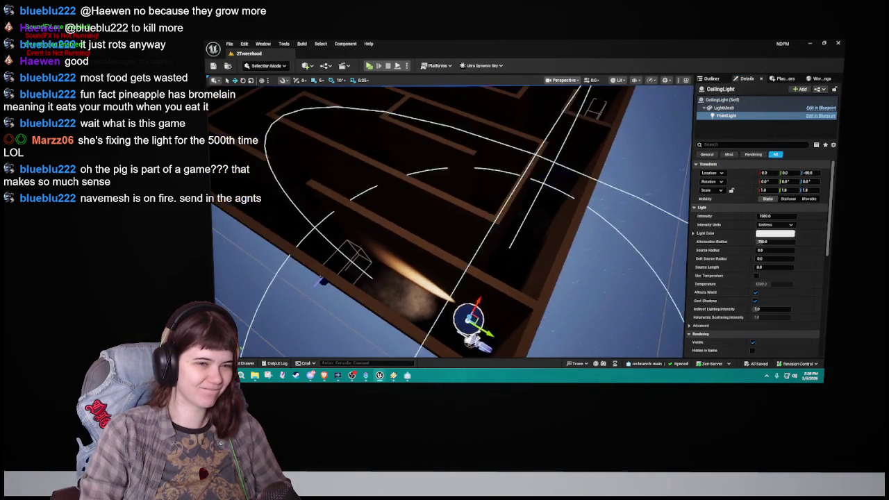
click(712, 78)
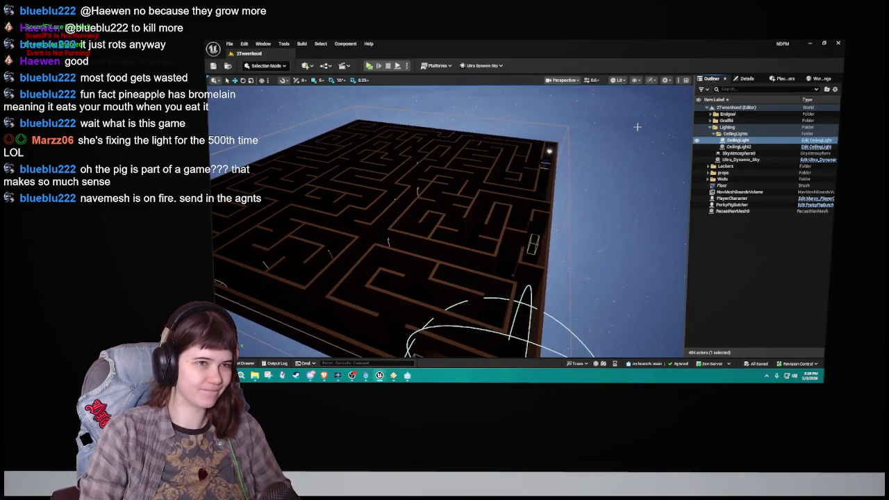
Step: Frame CeilingLight, then the whole maze via RecastNavMesh, and clear the selection
double_click(738, 139)
click(620, 223)
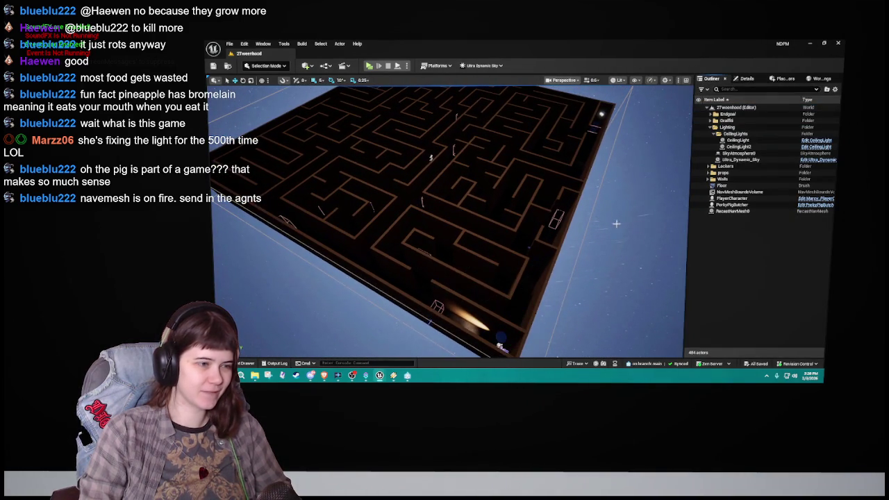
scroll(661, 221, down, 3)
double_click(749, 213)
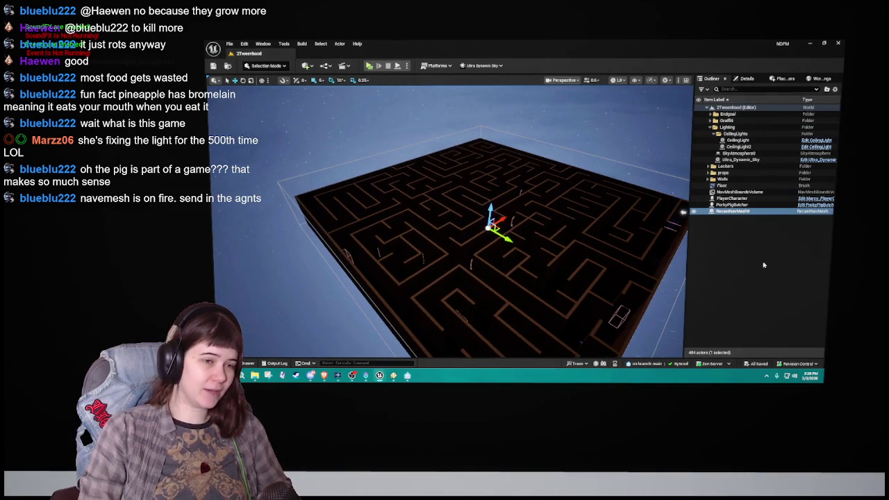
click(756, 260)
click(302, 43)
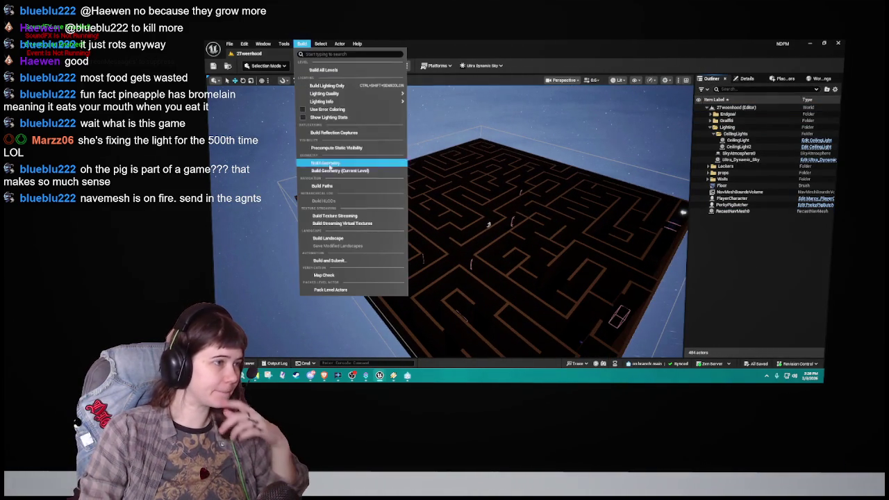
Step: Run Build Lighting Only, then Build Geometry, closing the warnings log after each
click(342, 87)
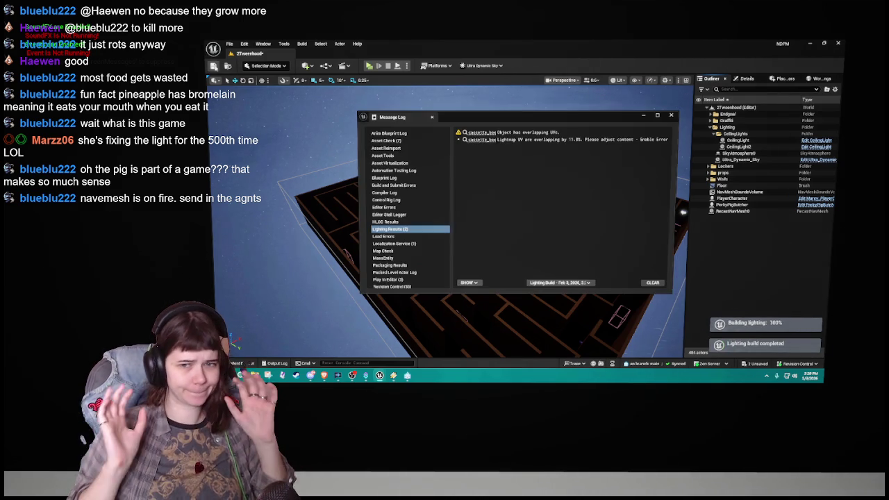
click(671, 115)
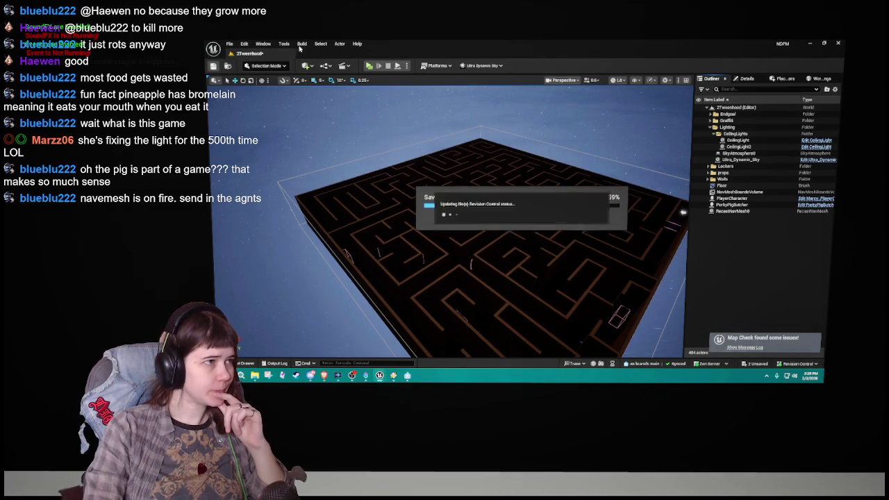
click(303, 44)
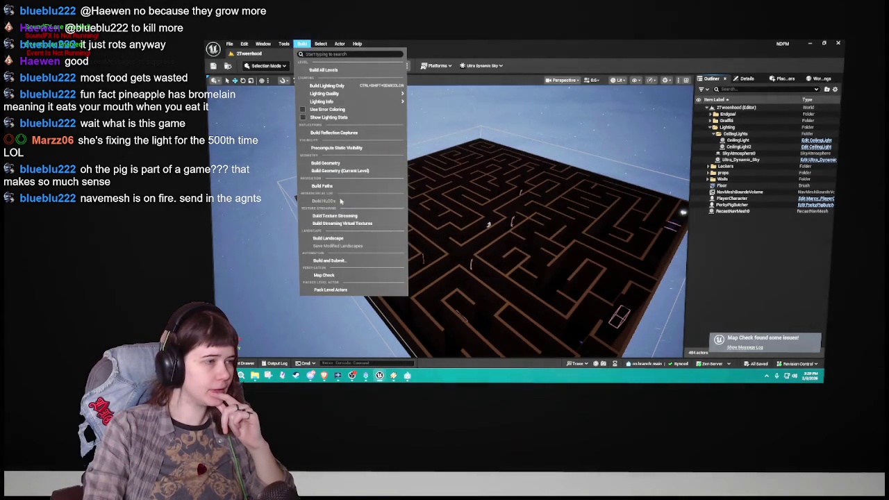
click(325, 162)
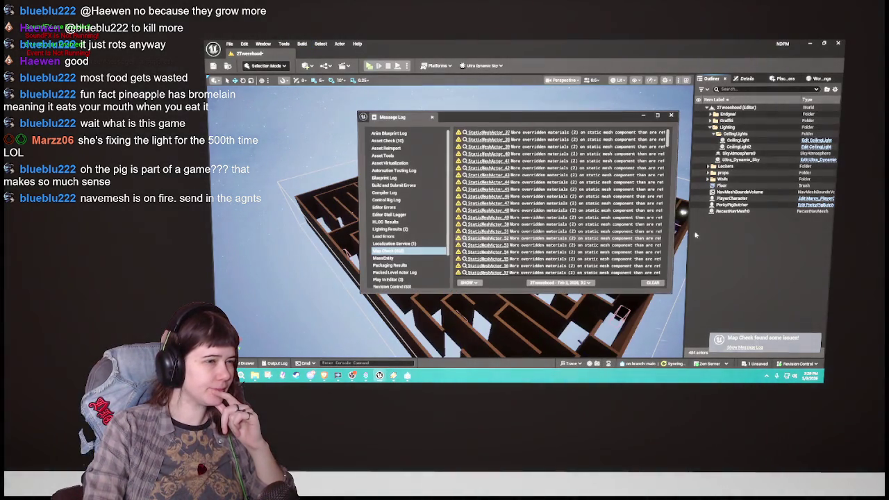
click(671, 116)
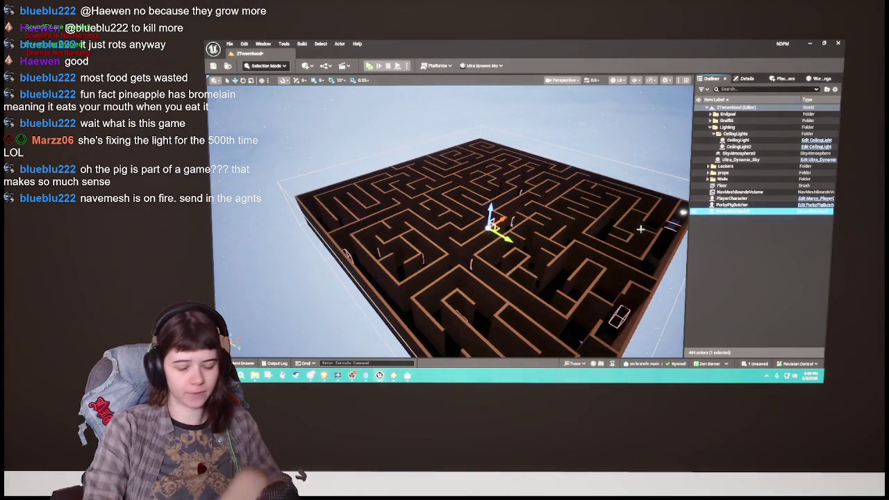
Step: Run Build Geometry on the 2Tweenhood maze and dismiss the warnings log while navigation rebuilds
click(302, 43)
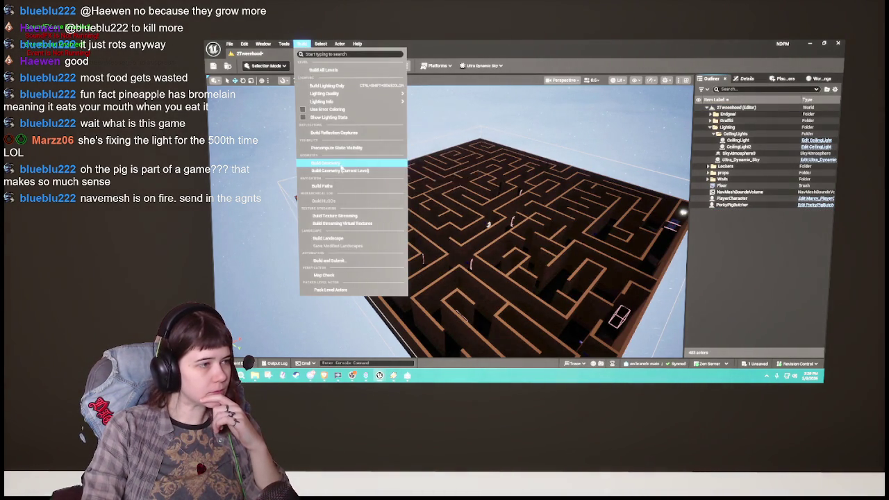
click(341, 166)
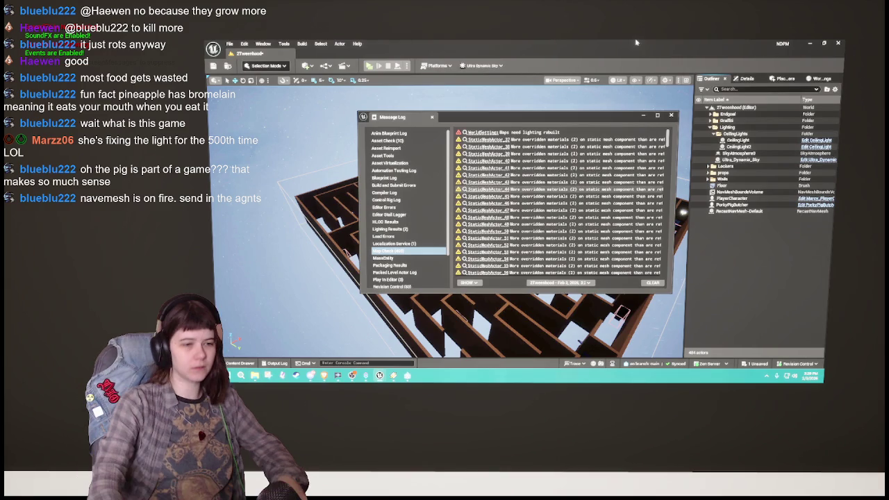
click(671, 115)
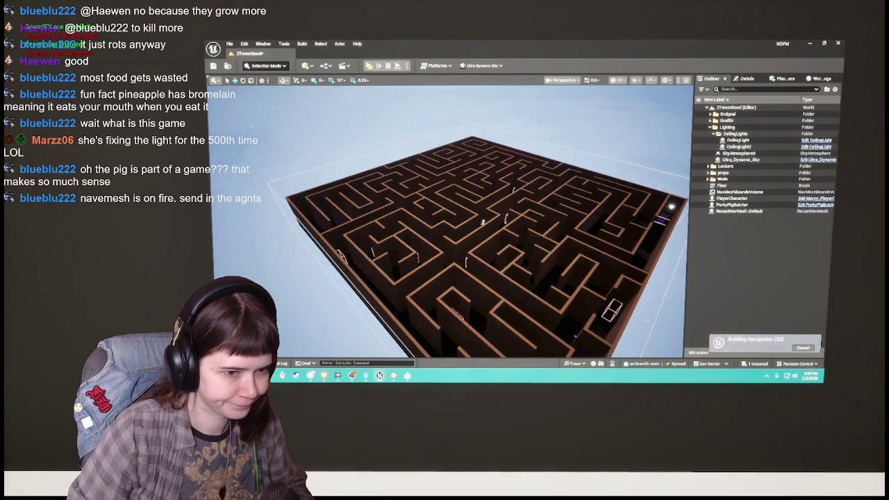
drag(397, 193, 554, 203)
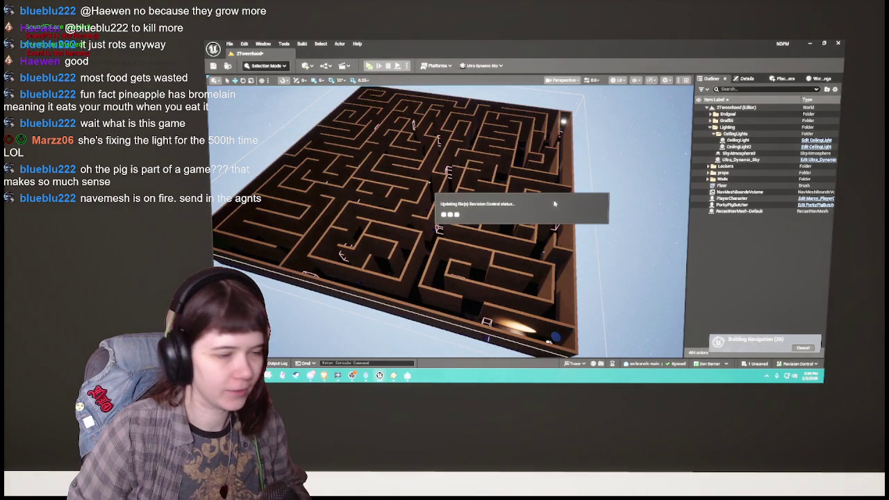
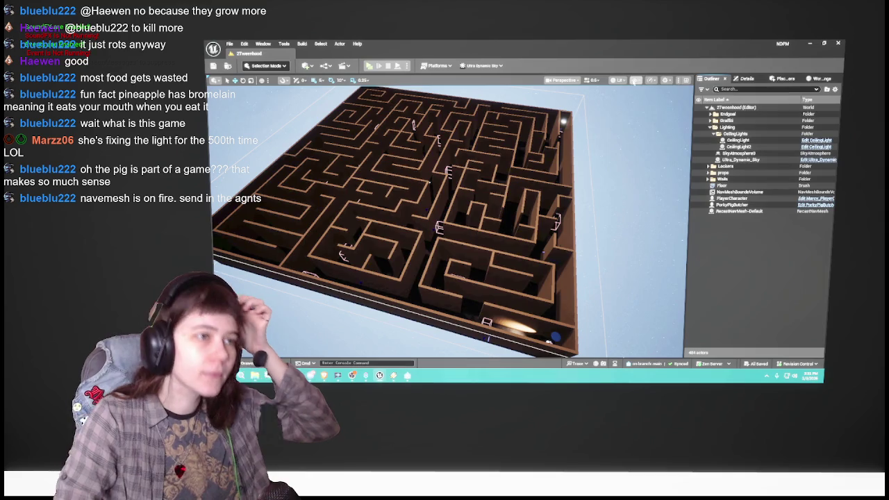
Step: Briefly show the navigation mesh over the maze floor, then hide it again
click(636, 81)
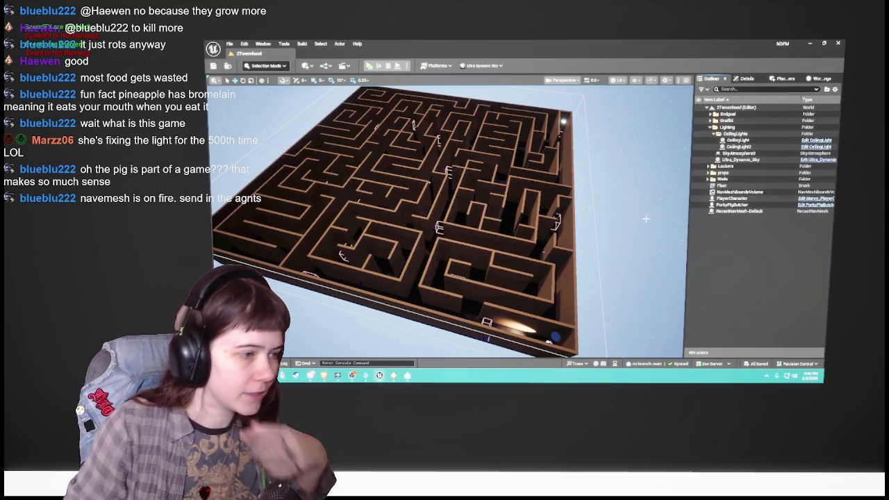
key(p)
drag(489, 255, 478, 203)
click(636, 80)
click(656, 221)
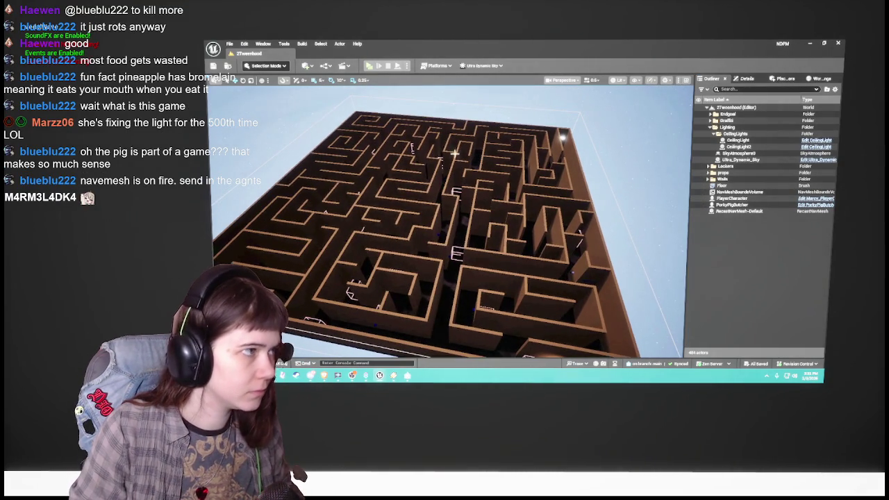
Step: Open the 3Adulthood level from the Content Drawer and zoom out over the lit maze
key(ctrl+space)
double_click(516, 298)
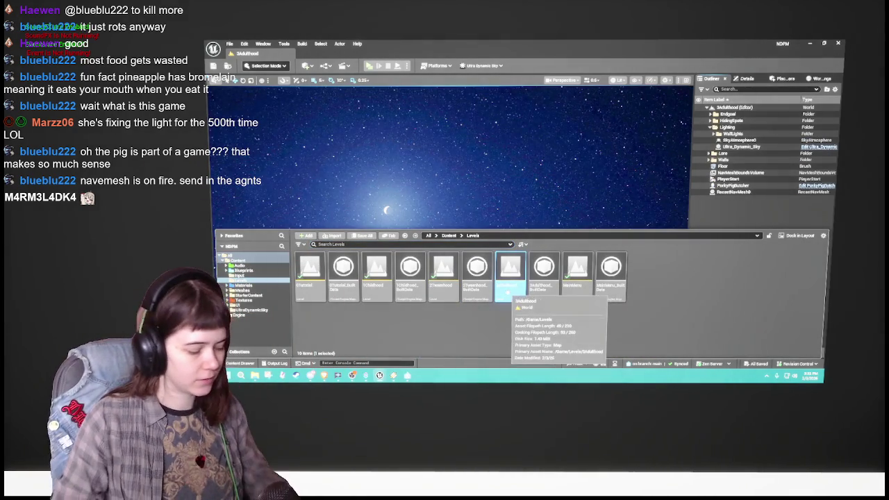
mouse_move(530, 170)
mouse_down()
mouse_move(530, 278)
mouse_move(321, 303)
mouse_move(488, 350)
mouse_move(519, 158)
mouse_up()
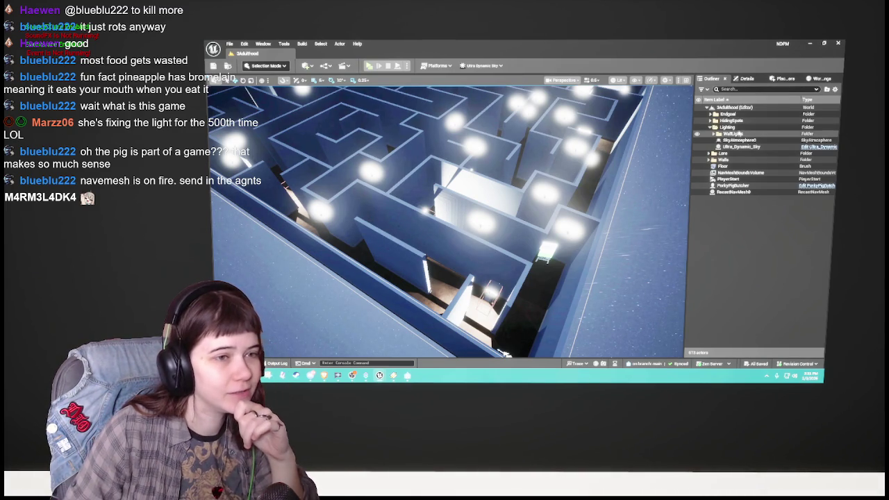
scroll(543, 222, down, 6)
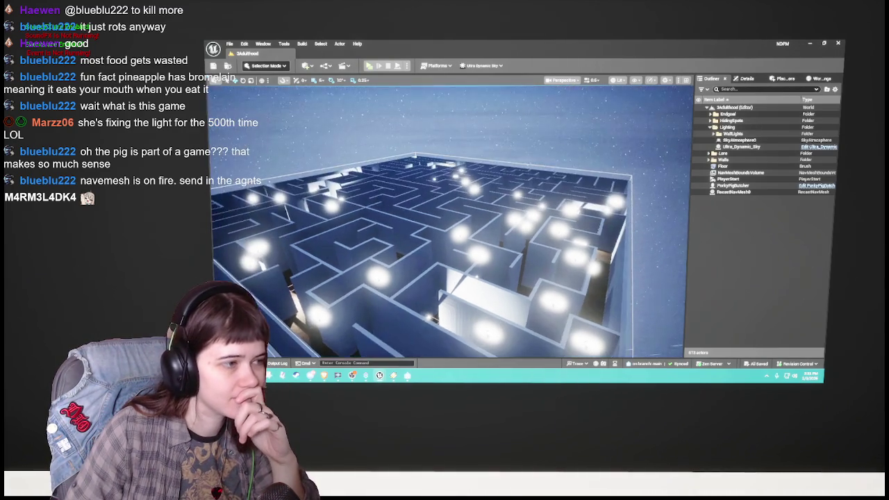
scroll(548, 222, down, 5)
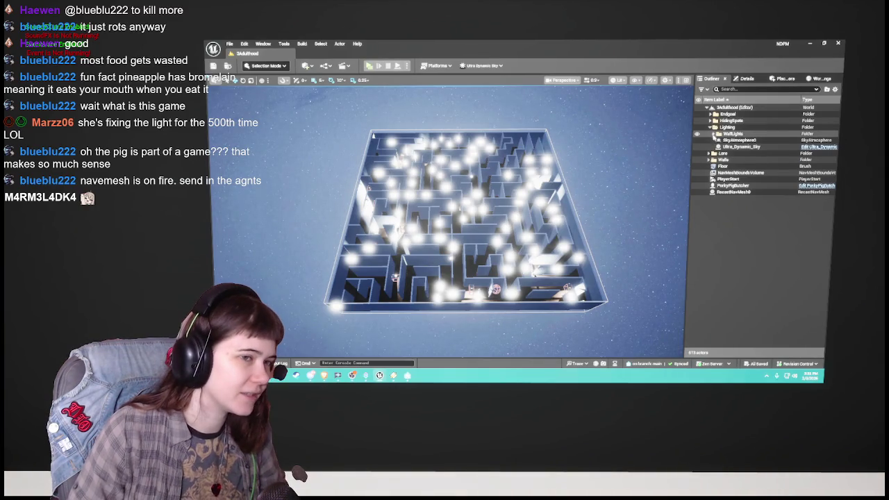
Step: Expand the WallLights folder in the Outliner and try out selections of its wall lights
click(714, 134)
click(730, 146)
scroll(740, 194, down, 12)
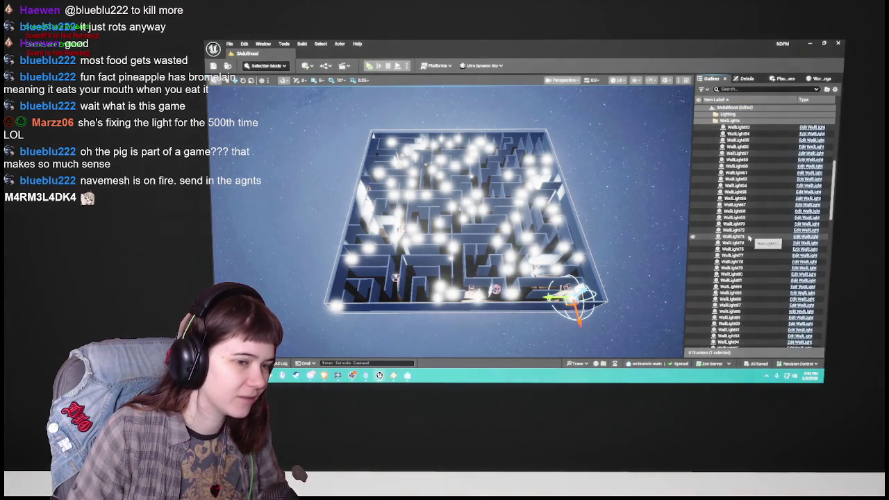
scroll(748, 239, down, 15)
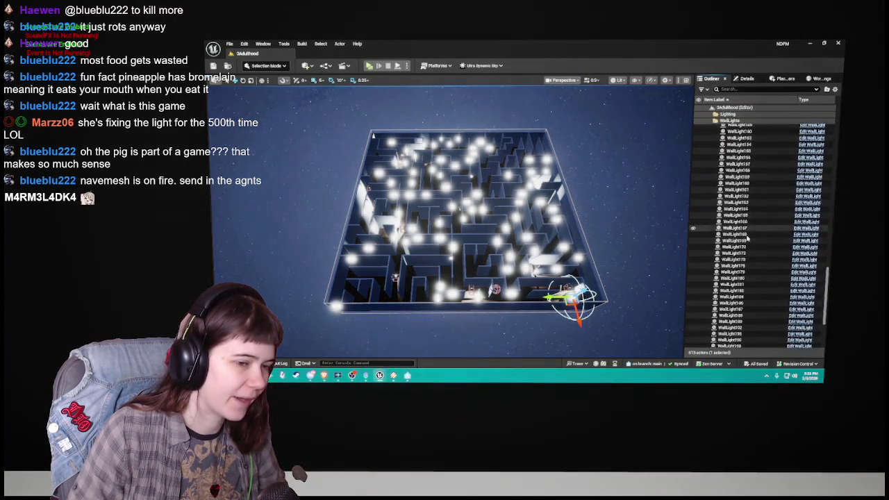
shift+click(734, 289)
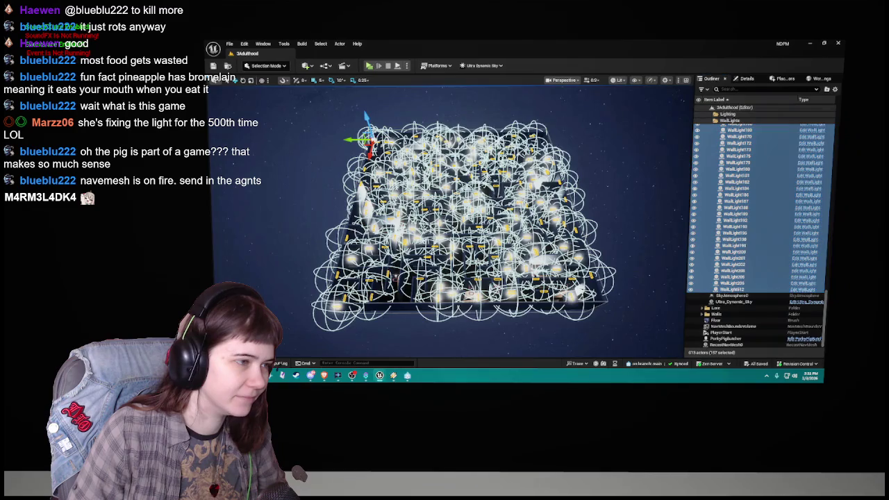
scroll(735, 206, up, 15)
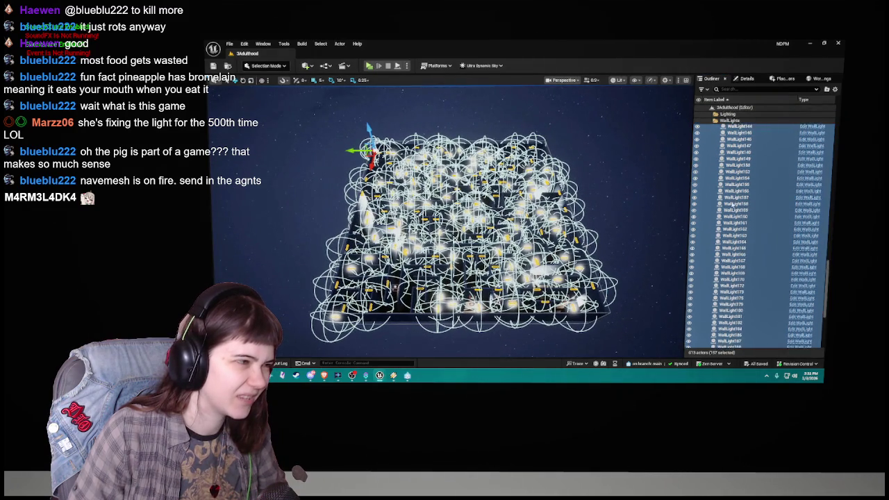
scroll(733, 203, up, 13)
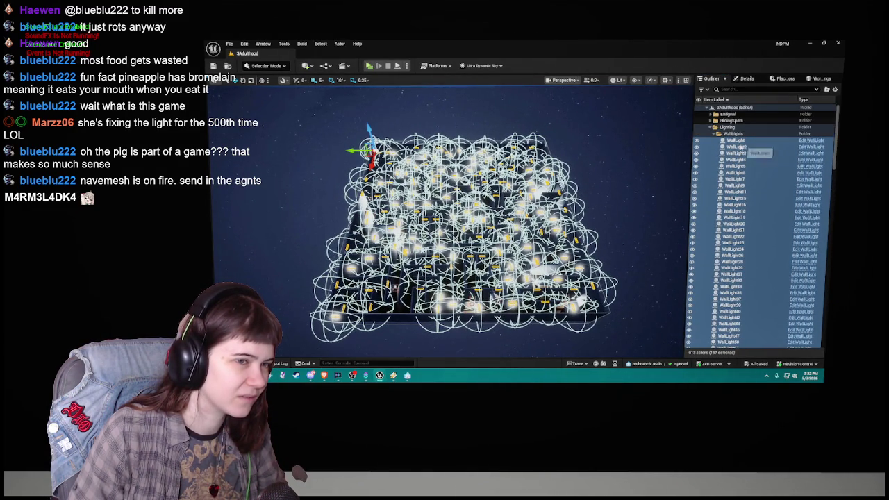
click(742, 147)
scroll(742, 181, down, 5)
scroll(742, 197, up, 5)
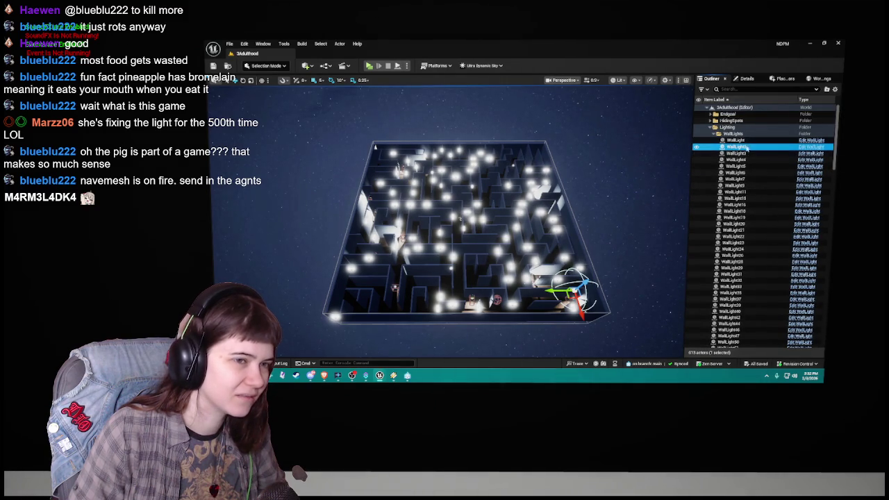
Step: Delete the first WallLight and WallLight2 individually
click(740, 140)
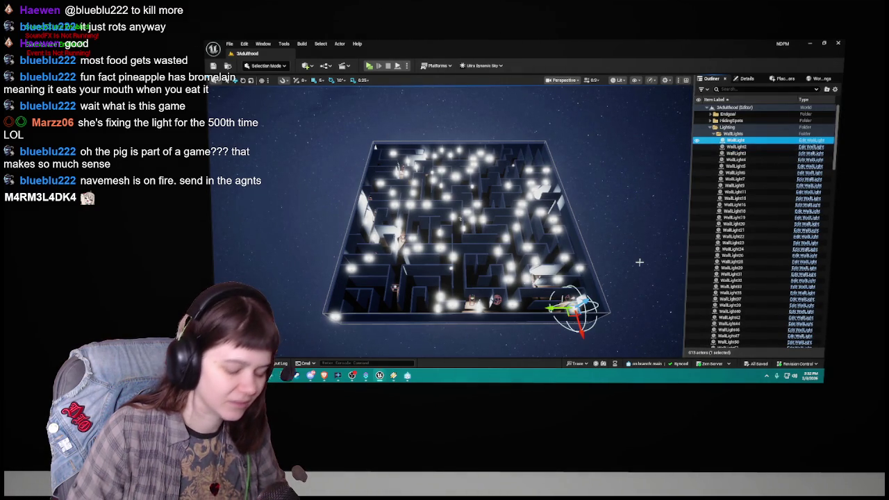
key(Delete)
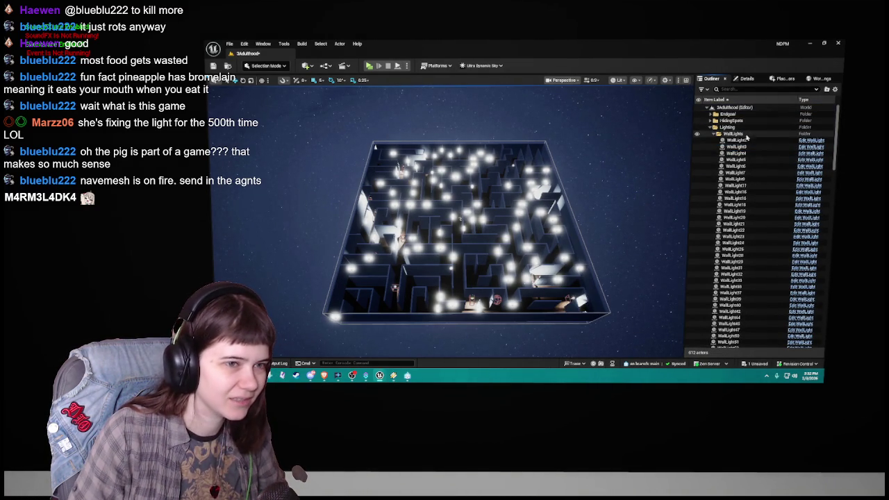
click(746, 141)
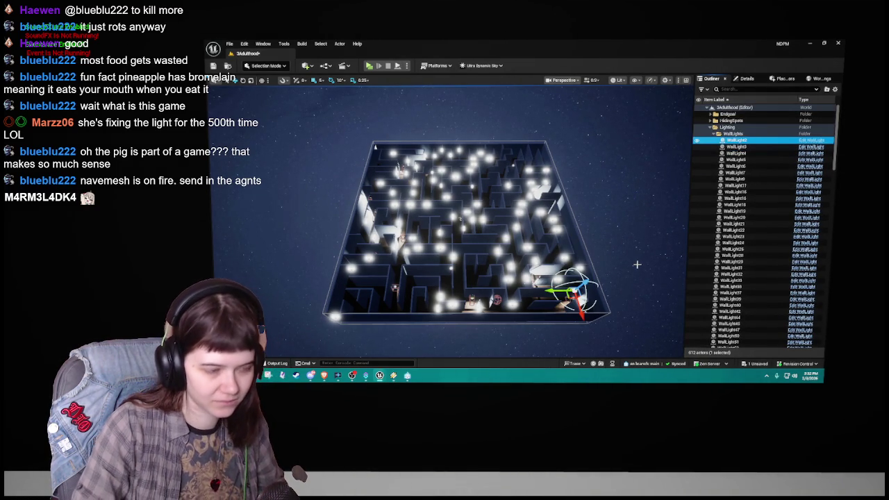
key(Delete)
Step: Range-select WallLight3 through WallLight73 and delete those 57 lights, sparing WallLight74
click(743, 141)
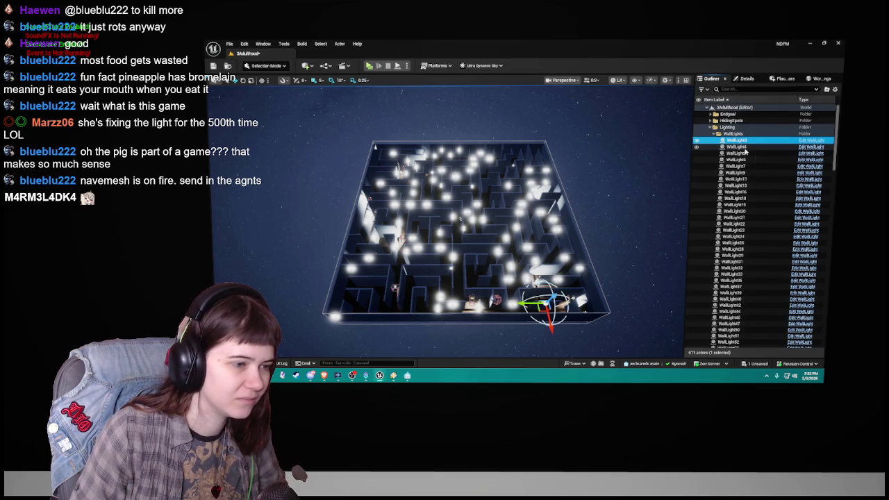
click(741, 207)
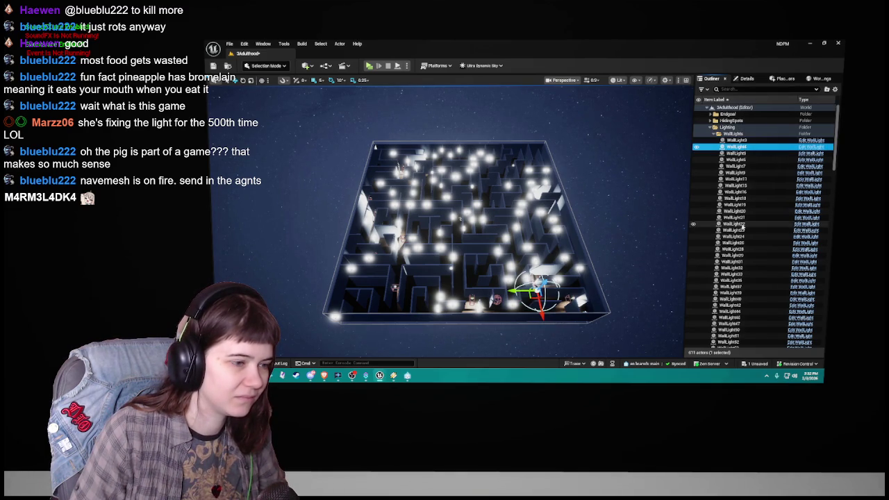
scroll(744, 222, down, 6)
scroll(753, 223, up, 5)
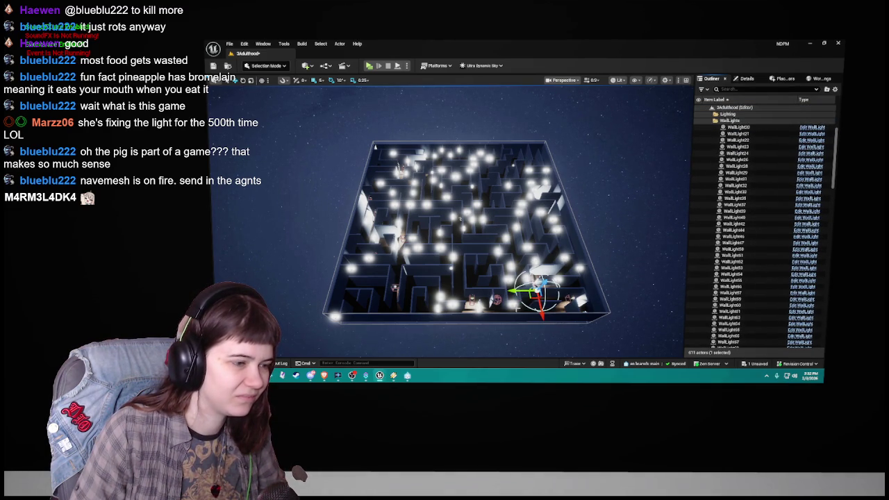
scroll(743, 229, down, 8)
click(737, 234)
scroll(743, 266, up, 2)
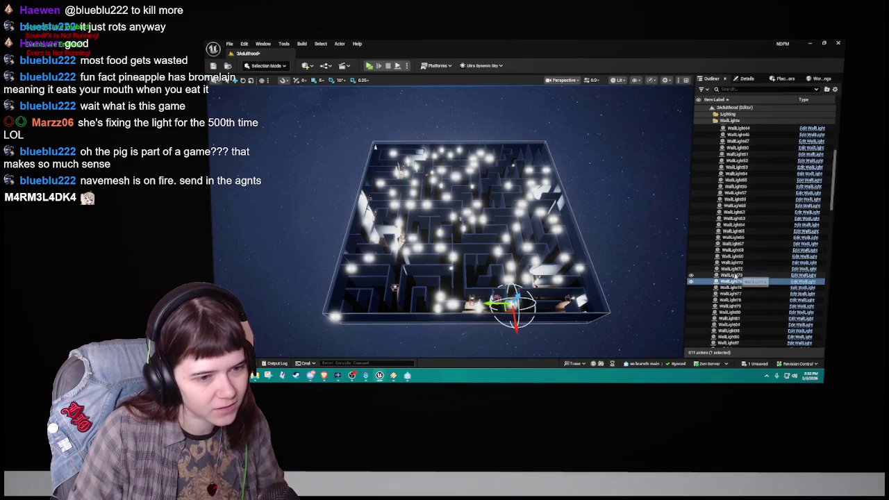
click(739, 275)
scroll(739, 275, up, 1)
scroll(738, 275, up, 12)
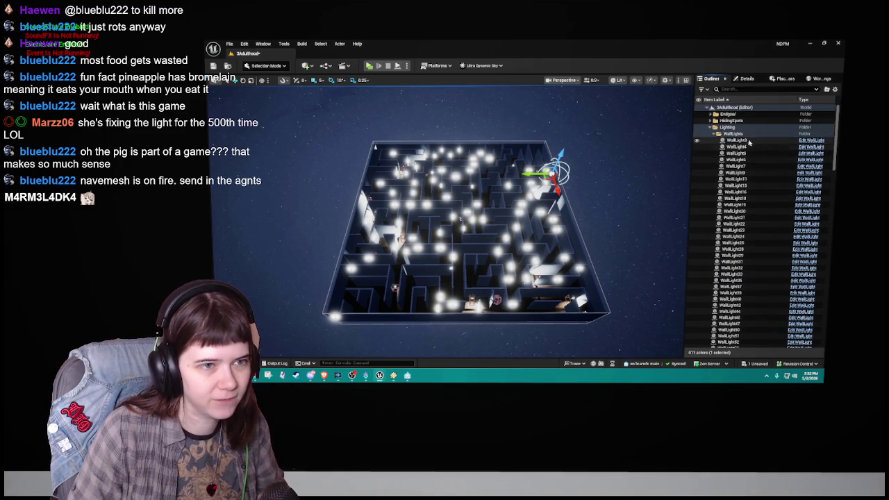
shift+click(736, 141)
key(Delete)
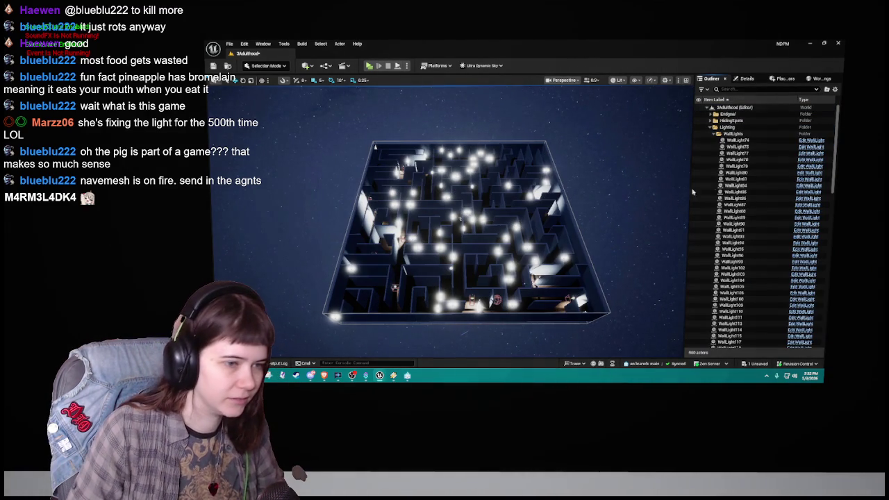
Step: Delete the 100 wall lights from WallLight75 to WallLight212
click(750, 148)
scroll(751, 166, down, 10)
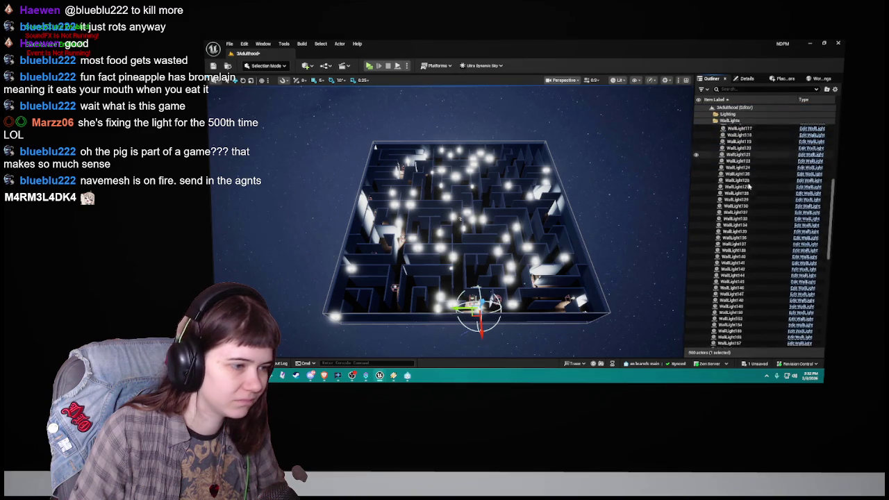
scroll(750, 184, down, 1)
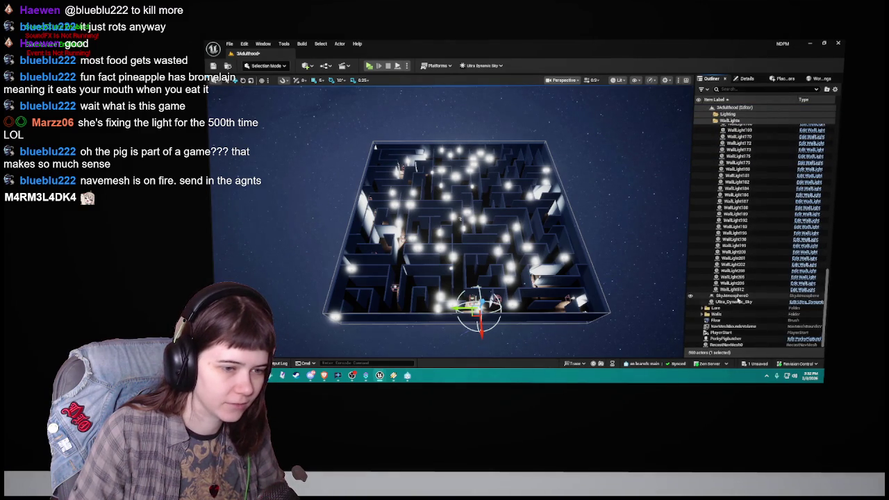
shift+click(737, 289)
key(Delete)
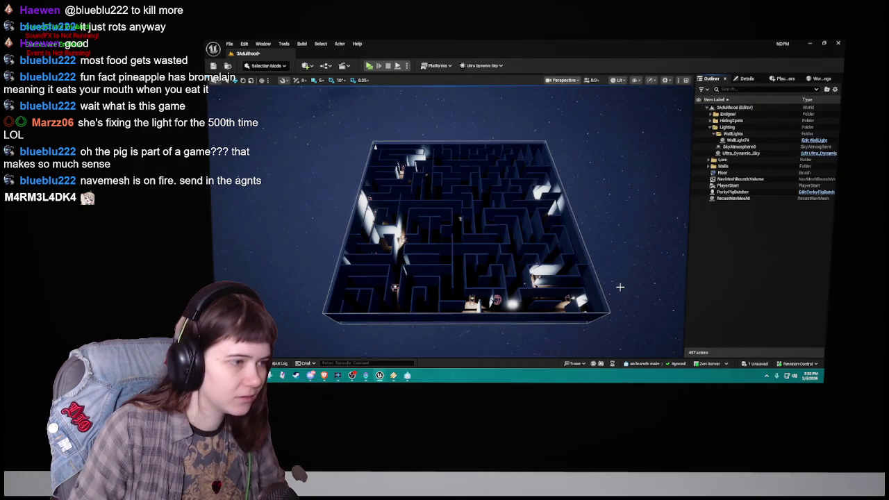
Step: Inspect the lone remaining WallLight74 in the viewport, then save the 3Adulthood level
drag(532, 225, 381, 200)
scroll(452, 222, up, 5)
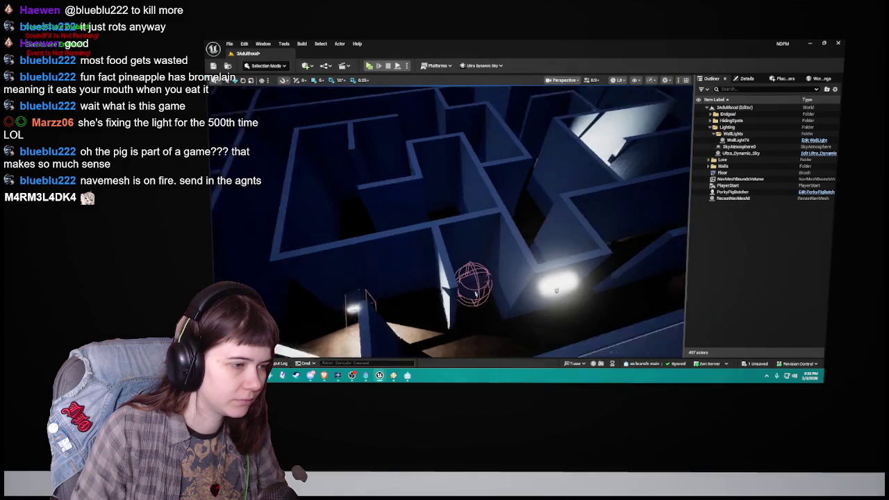
click(502, 320)
scroll(502, 324, down, 5)
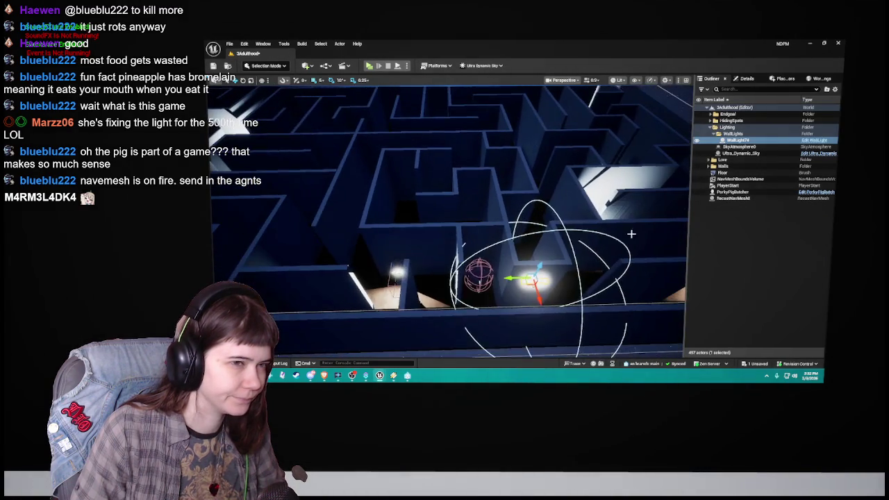
key(Escape)
scroll(382, 156, down, 8)
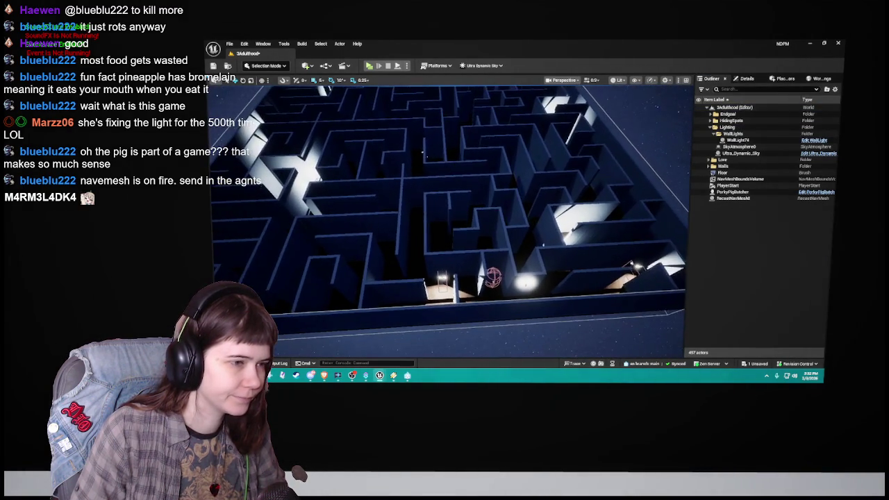
scroll(382, 156, up, 8)
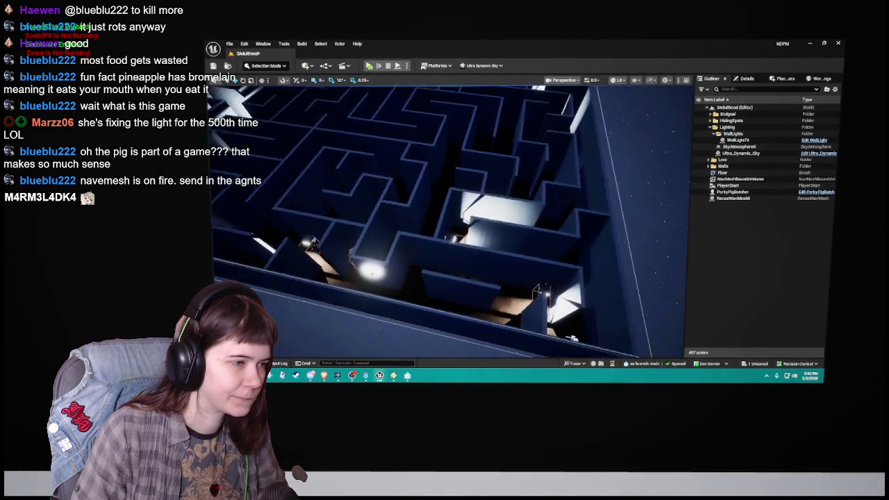
scroll(433, 110, down, 8)
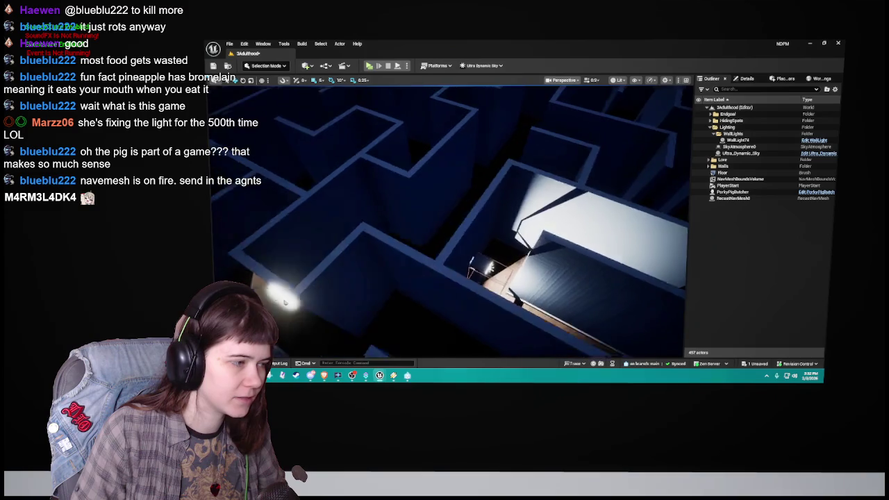
scroll(441, 163, down, 2)
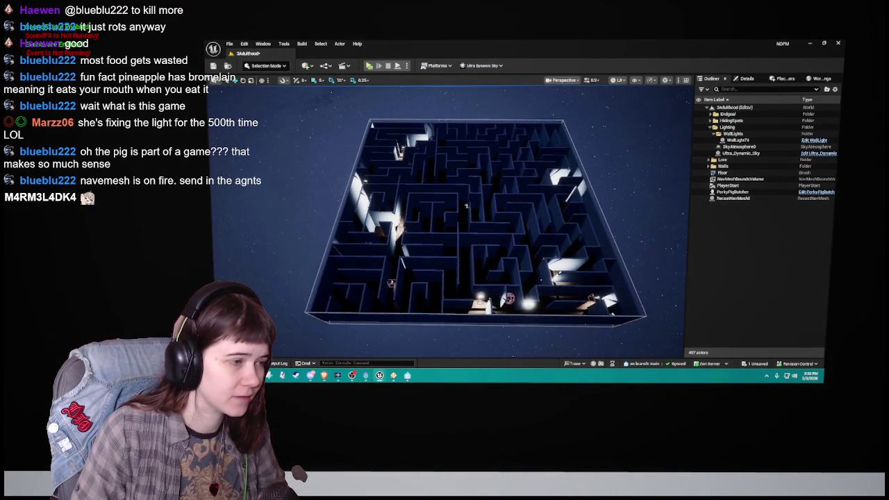
scroll(584, 239, up, 2)
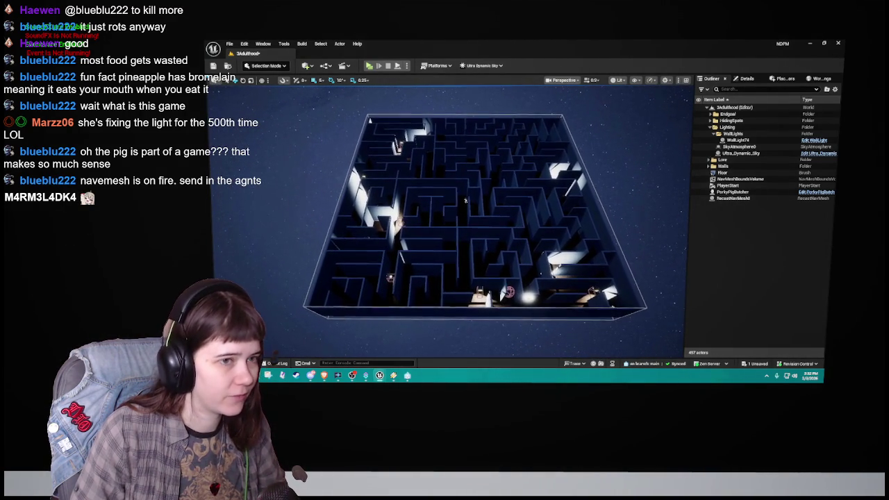
key(ctrl+s)
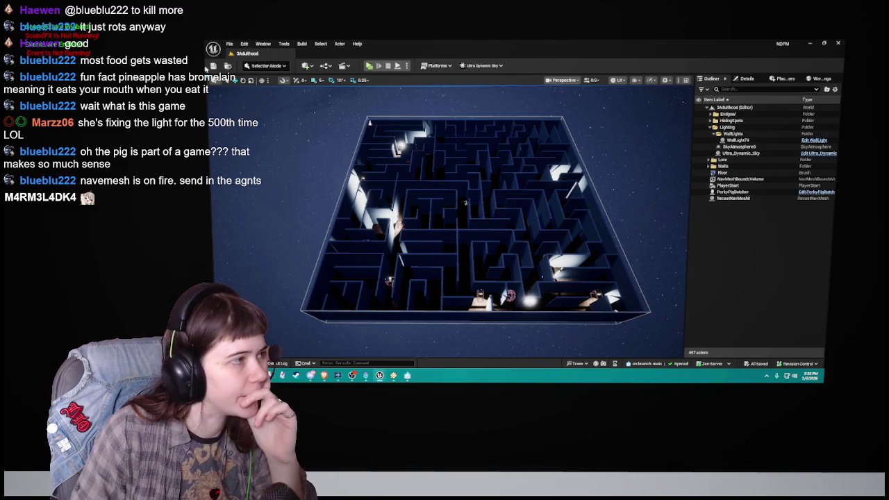
Step: Run Build Lighting Only on the maze and close the resulting Message Log
click(303, 44)
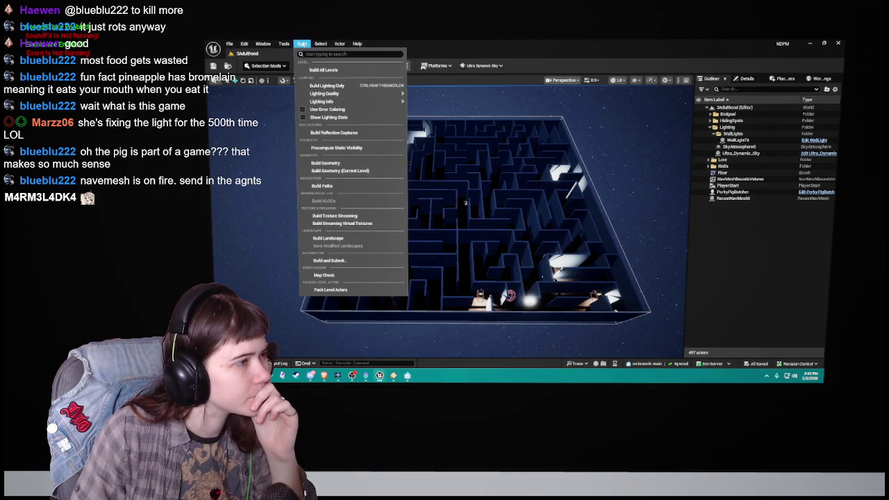
click(326, 86)
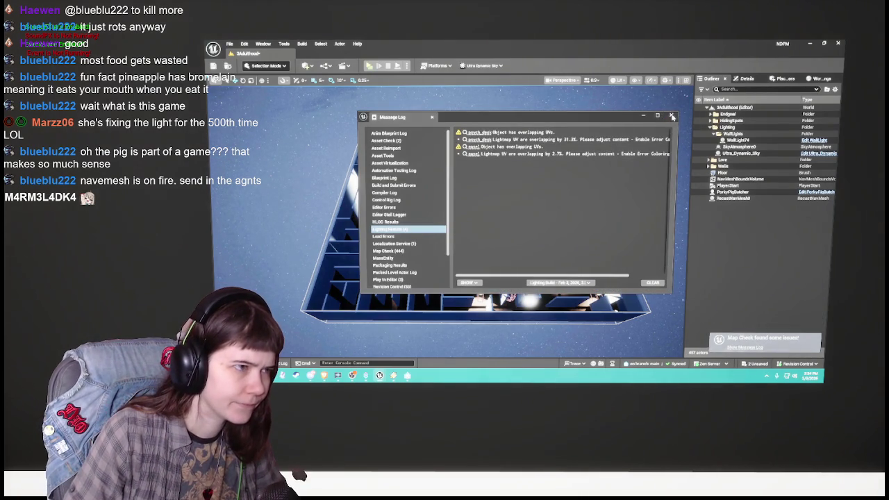
click(671, 116)
drag(388, 207, 445, 257)
Step: Select HidePayphone14's RectLight component and focus the view on it
click(462, 263)
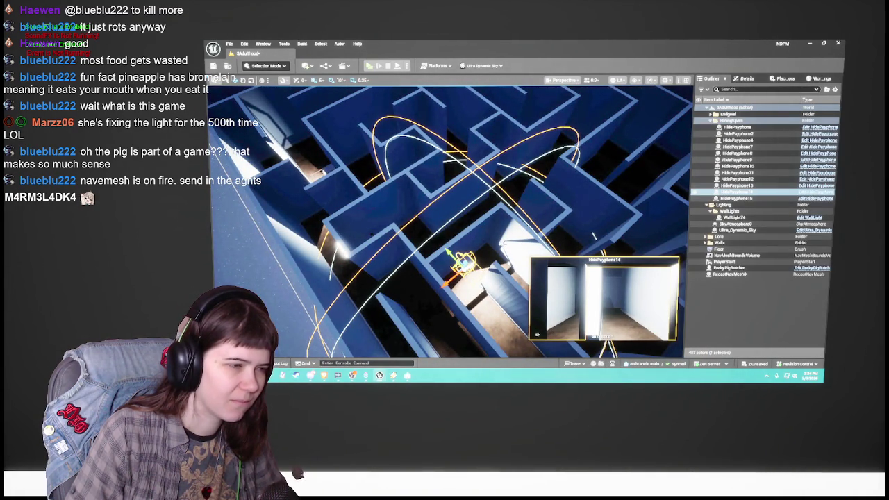
drag(594, 236, 524, 255)
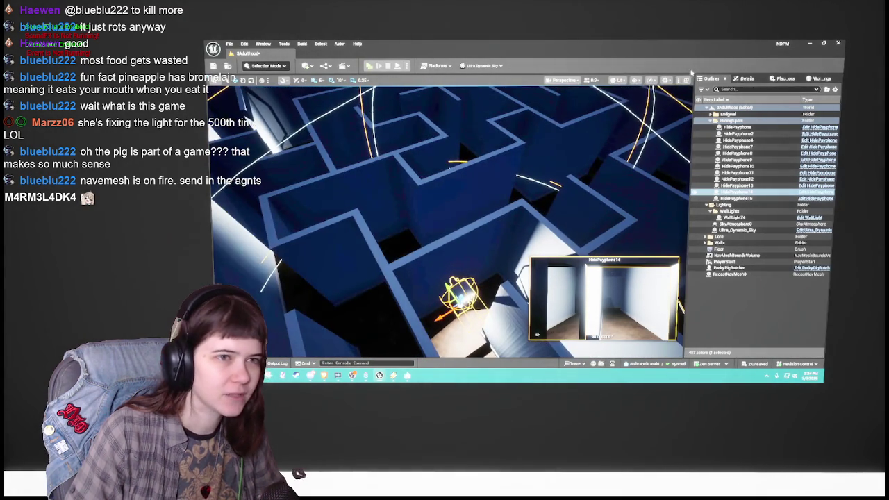
click(746, 79)
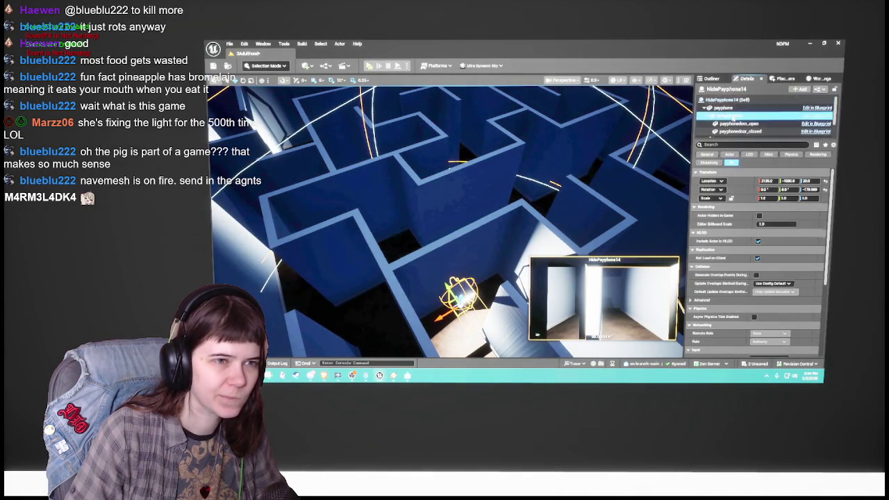
click(740, 124)
click(740, 132)
scroll(742, 121, down, 2)
click(740, 118)
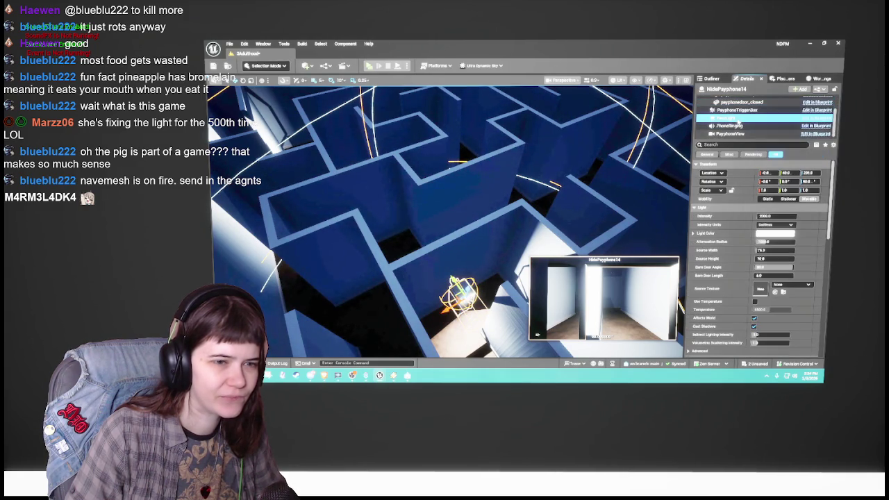
key(f)
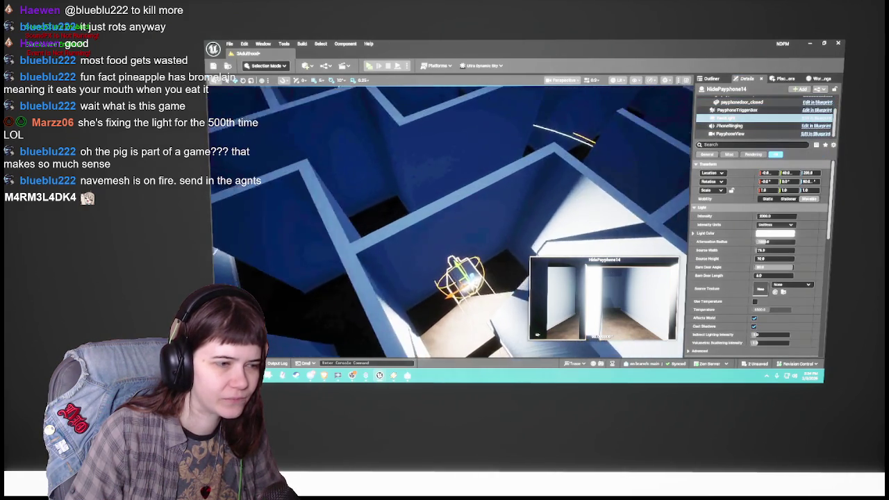
mouse_move(486, 229)
mouse_down()
mouse_move(479, 222)
mouse_move(497, 247)
mouse_move(528, 224)
mouse_up()
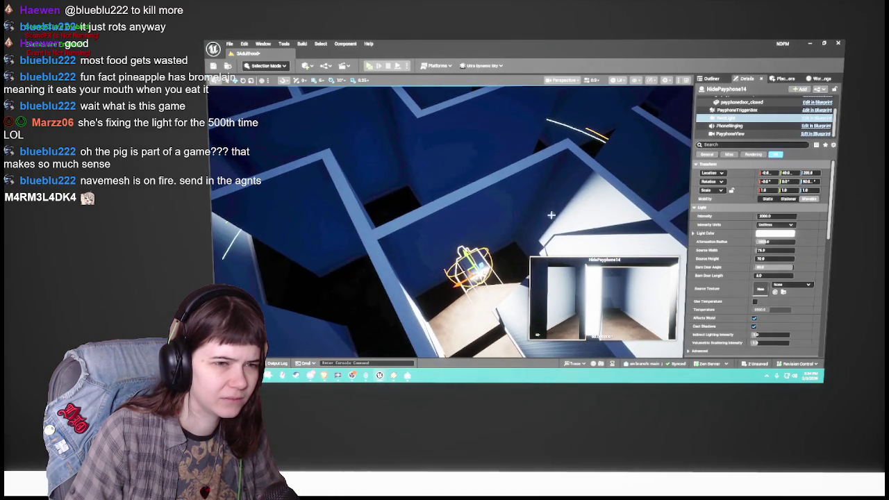
Step: Lower the rect light's intensity to 100, then restore it to 2000
click(777, 216)
text(100)
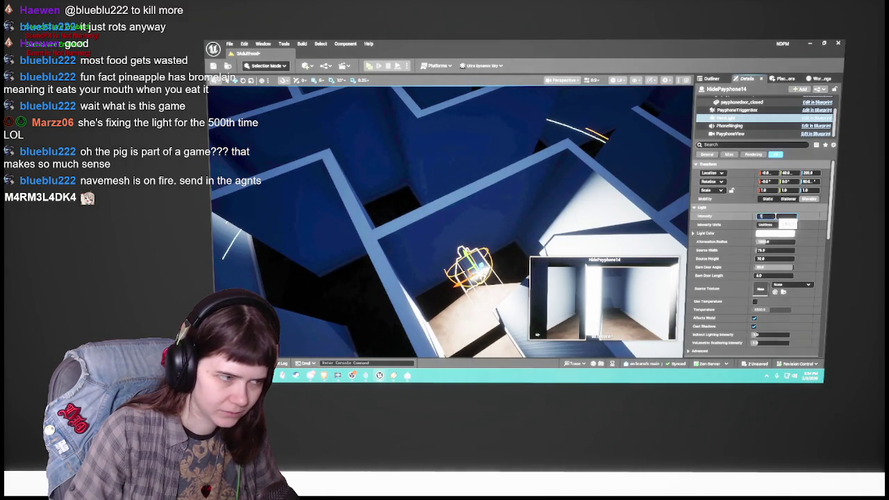
key(Return)
mouse_move(643, 223)
mouse_down()
mouse_move(618, 236)
mouse_move(598, 226)
mouse_up()
drag(442, 229, 351, 262)
click(774, 216)
text(2000)
key(Return)
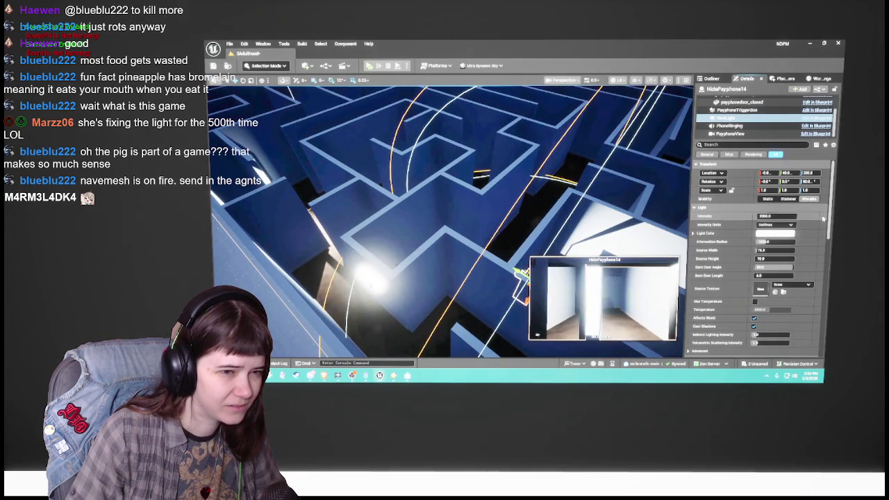
click(711, 78)
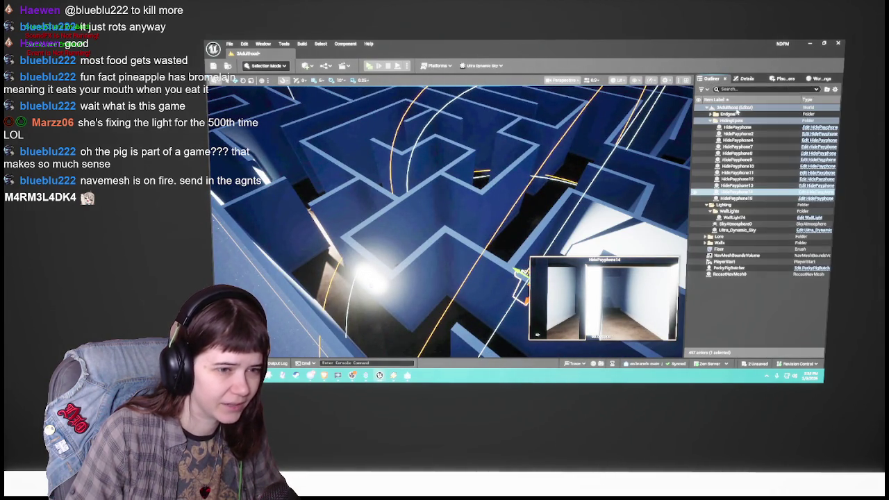
click(818, 192)
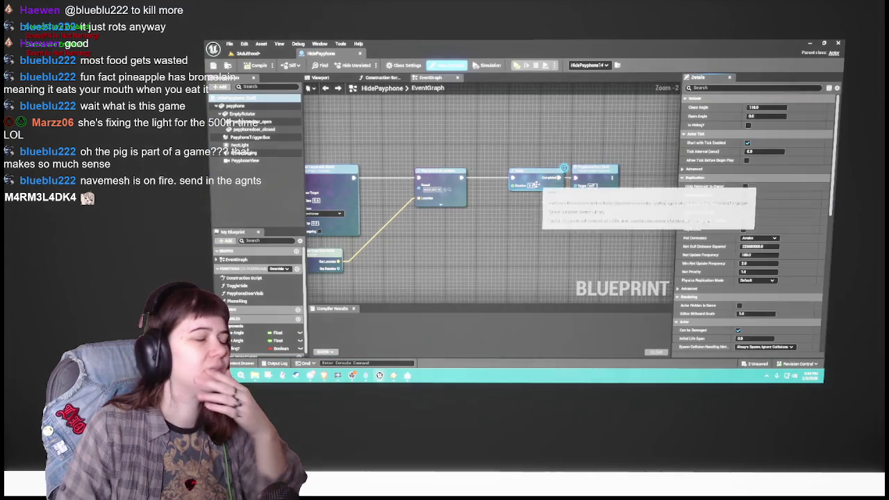
click(322, 78)
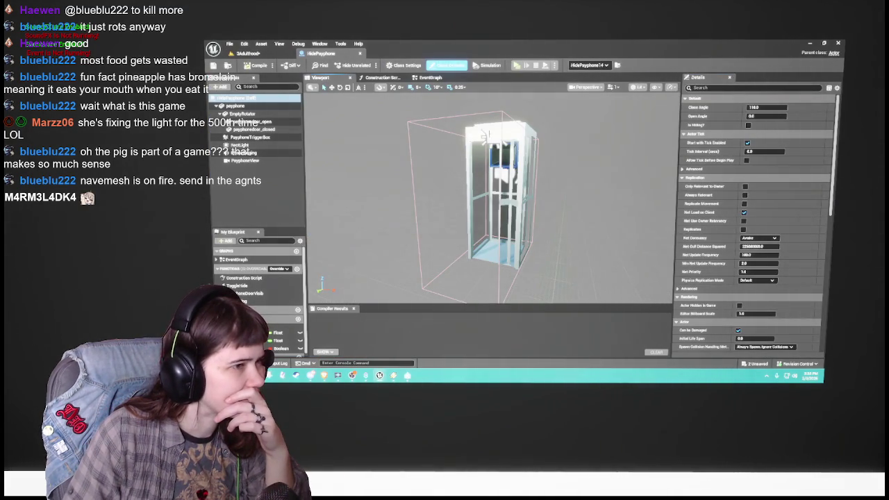
click(257, 53)
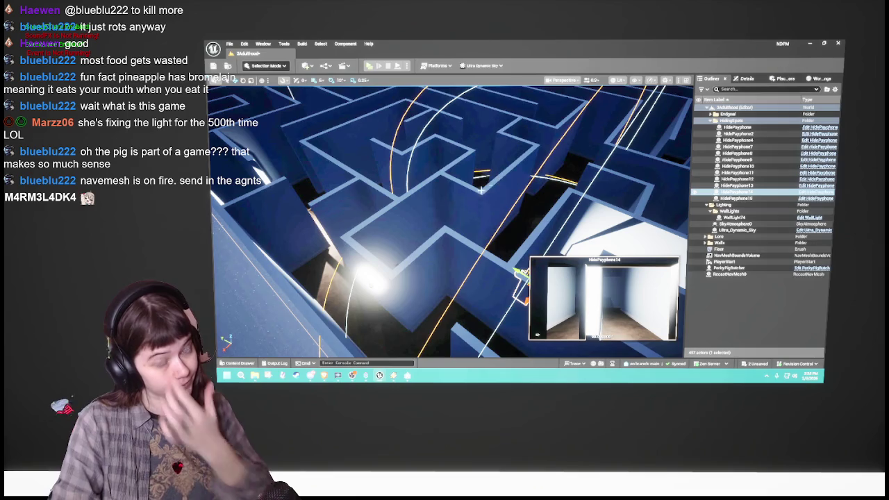
drag(487, 198, 486, 223)
key(f)
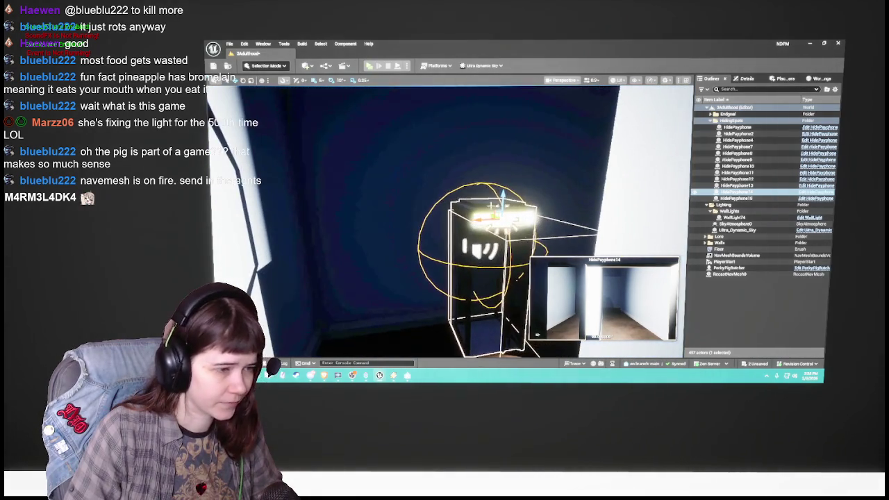
click(762, 310)
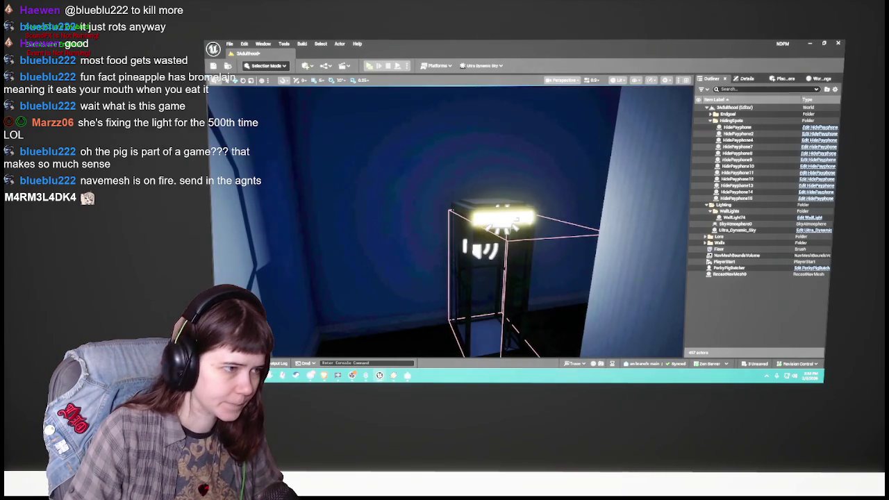
mouse_move(660, 225)
mouse_down()
mouse_move(591, 226)
mouse_move(576, 236)
mouse_move(531, 230)
mouse_up()
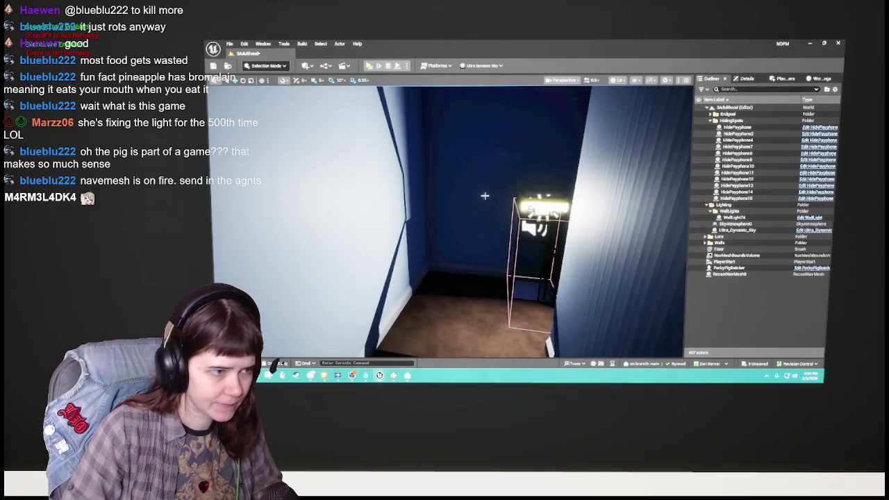
scroll(445, 222, up, 1)
mouse_move(445, 223)
mouse_down()
mouse_move(445, 250)
mouse_move(417, 229)
mouse_move(458, 215)
mouse_move(417, 208)
mouse_up()
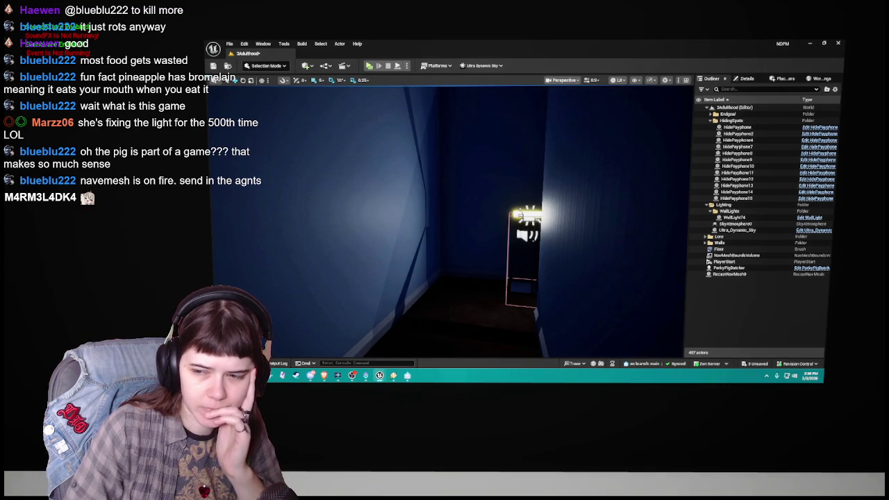
scroll(451, 222, down, 5)
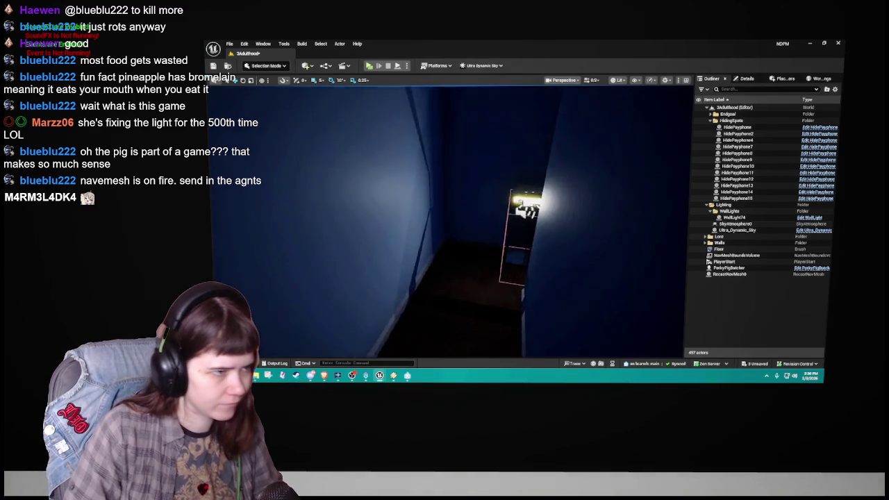
click(441, 267)
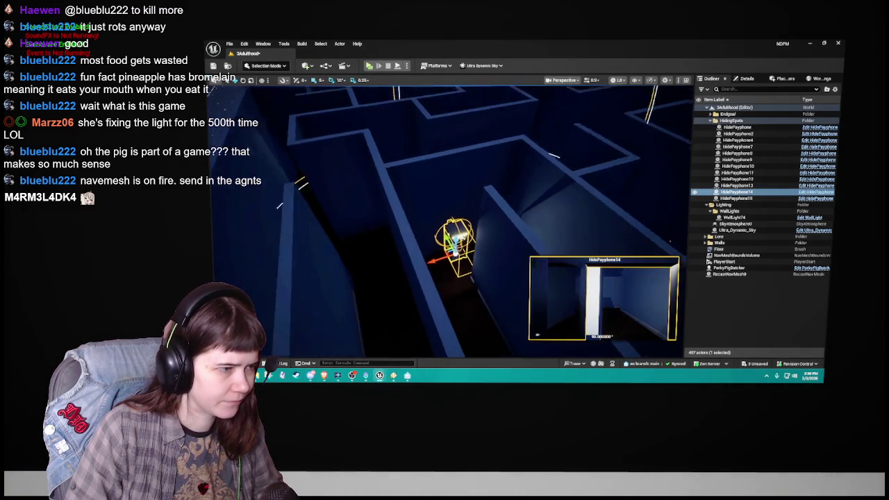
Step: Undo twice and redo once to bring back the payphone light's larger radius
scroll(452, 223, down, 3)
drag(452, 222, 494, 204)
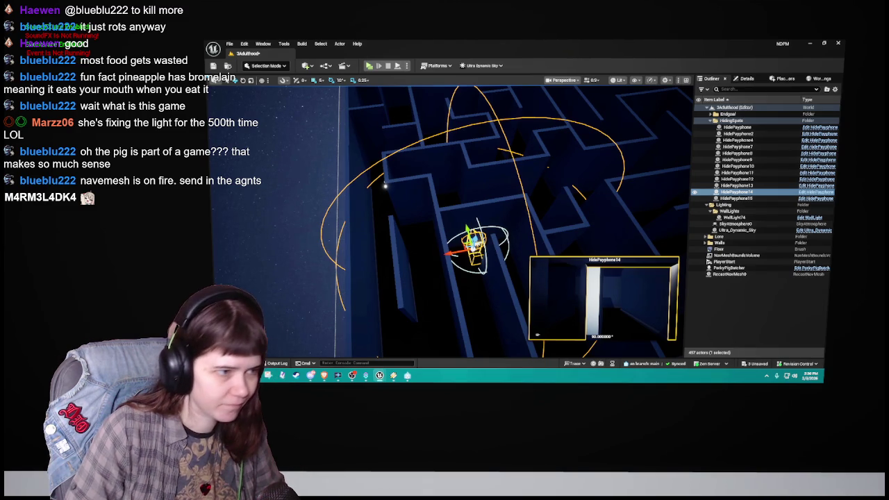
key(ctrl+z)
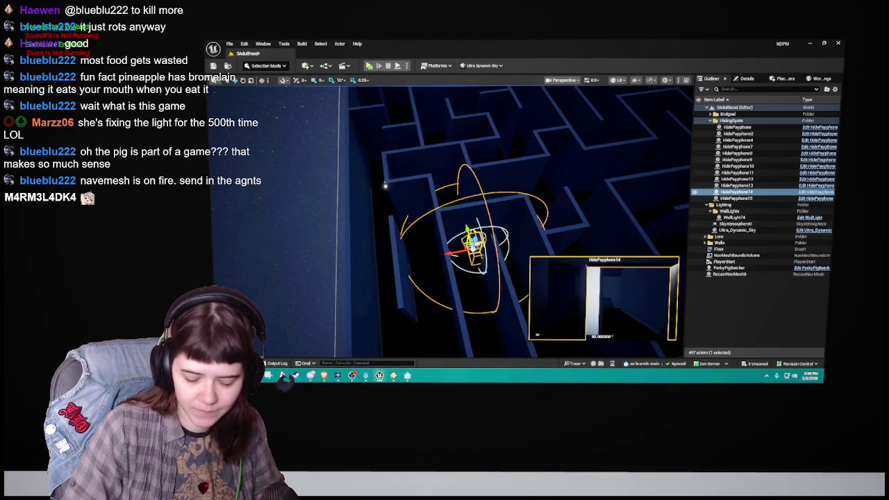
key(ctrl+z)
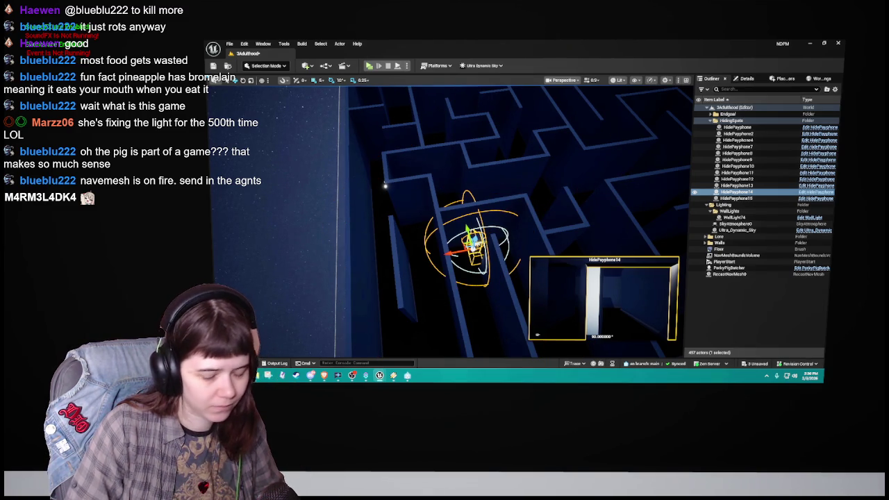
key(ctrl+y)
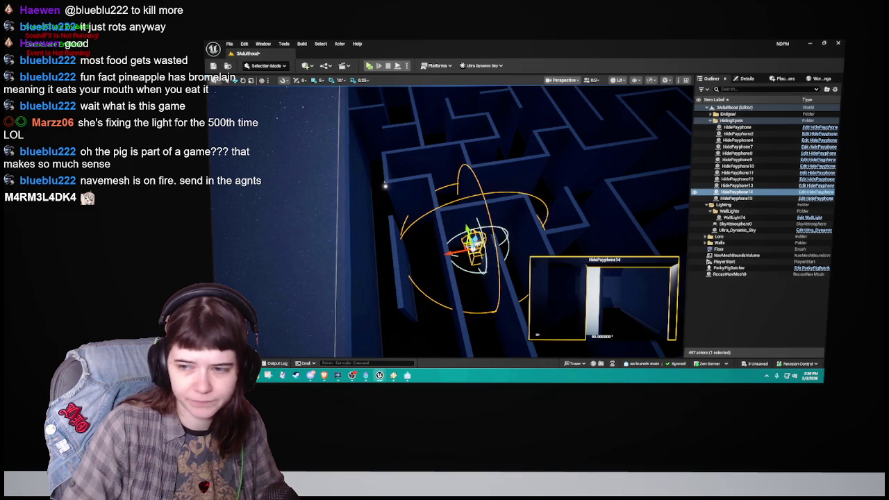
Step: Orbit around HidePayphone14 to inspect its lighting, then save the level
mouse_move(385, 185)
mouse_down()
mouse_move(376, 215)
mouse_move(419, 283)
mouse_up()
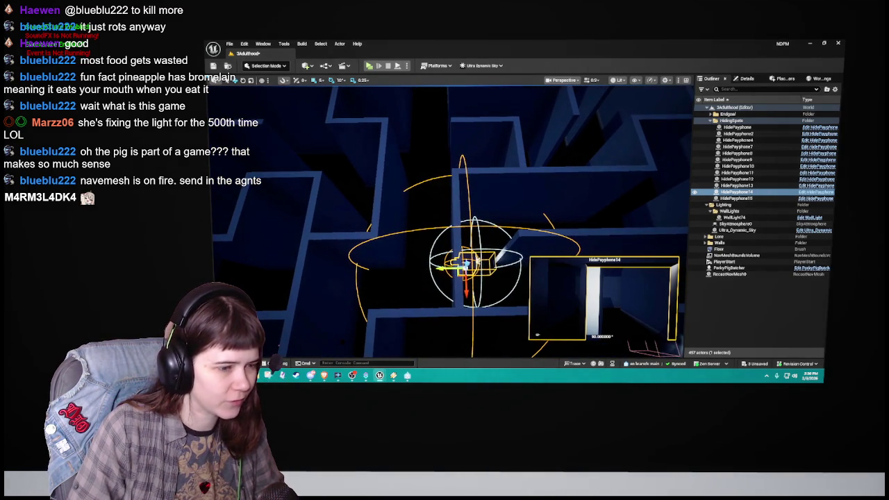
mouse_move(401, 273)
mouse_down()
mouse_move(402, 298)
mouse_move(396, 264)
mouse_up()
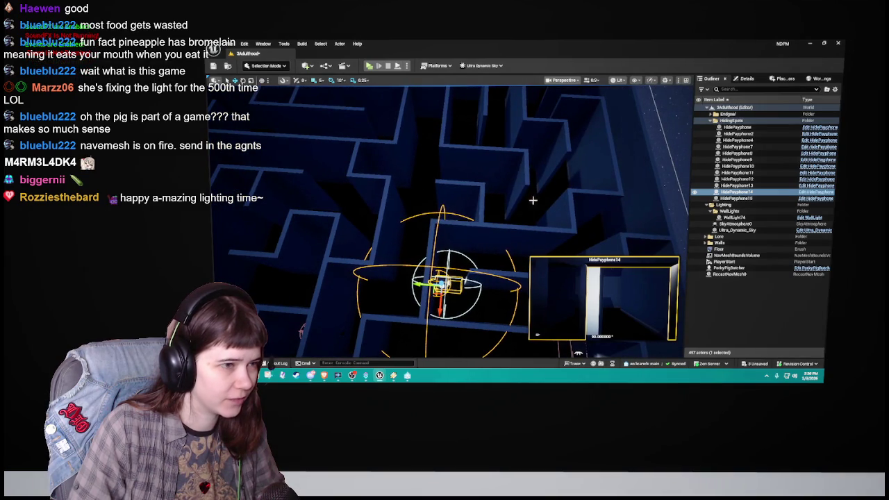
drag(451, 238, 410, 243)
drag(310, 204, 269, 204)
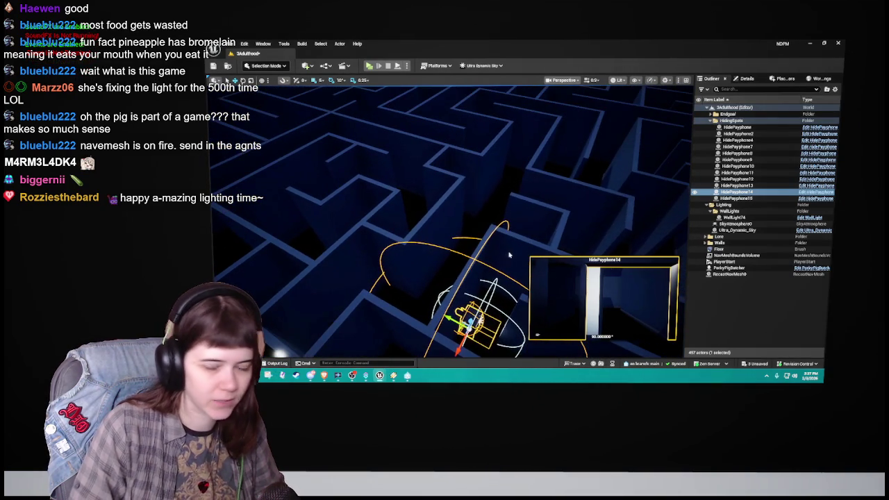
drag(546, 213, 497, 212)
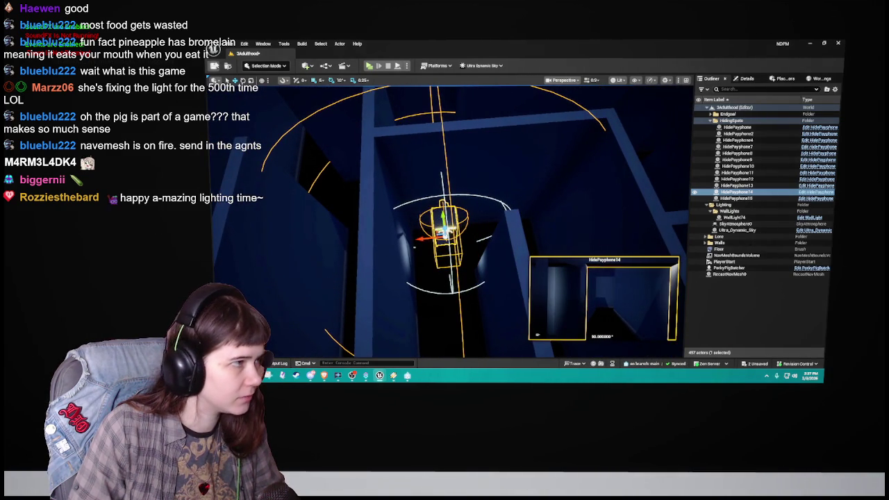
drag(557, 175, 516, 169)
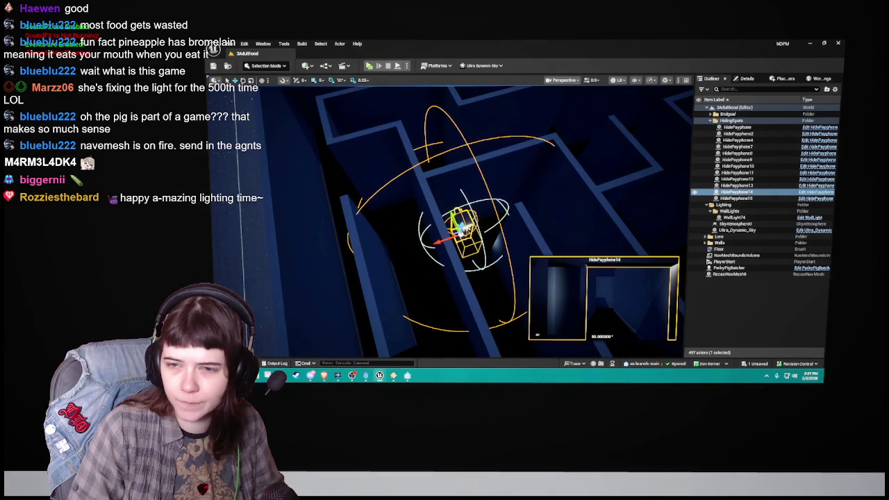
key(ctrl+s)
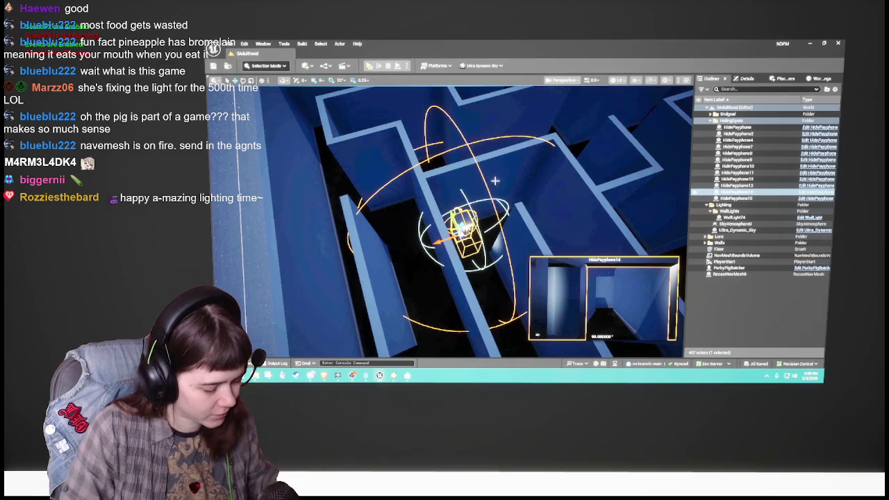
Step: Switch HidePayphone14's light to the smaller radius and check its glow on the corridor walls
mouse_move(480, 169)
mouse_down()
mouse_move(495, 152)
mouse_move(477, 161)
mouse_up()
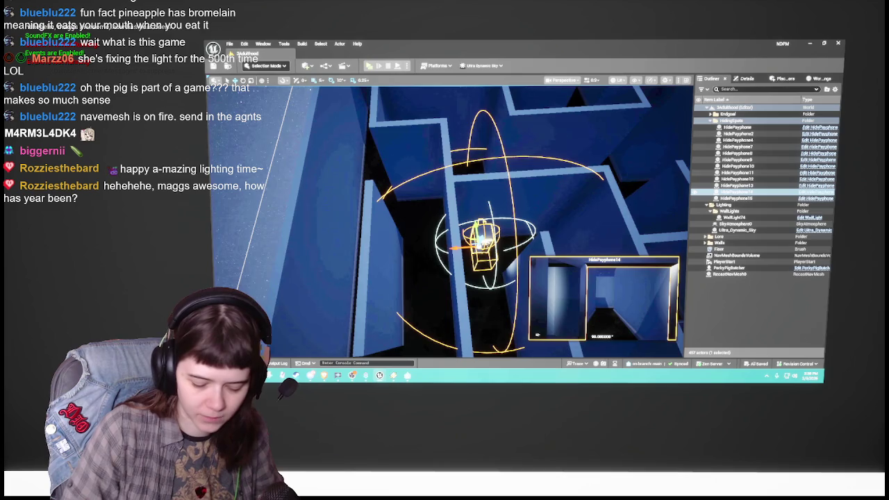
key(ctrl+z)
drag(640, 195, 547, 255)
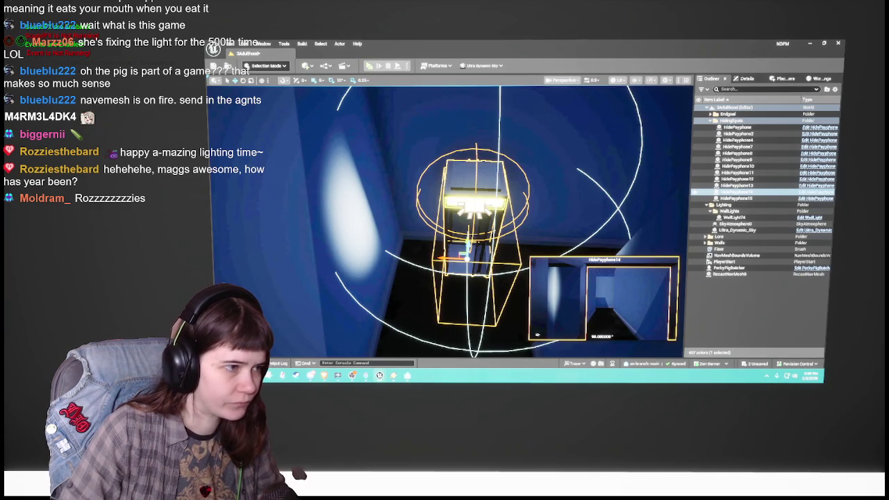
drag(515, 240, 468, 242)
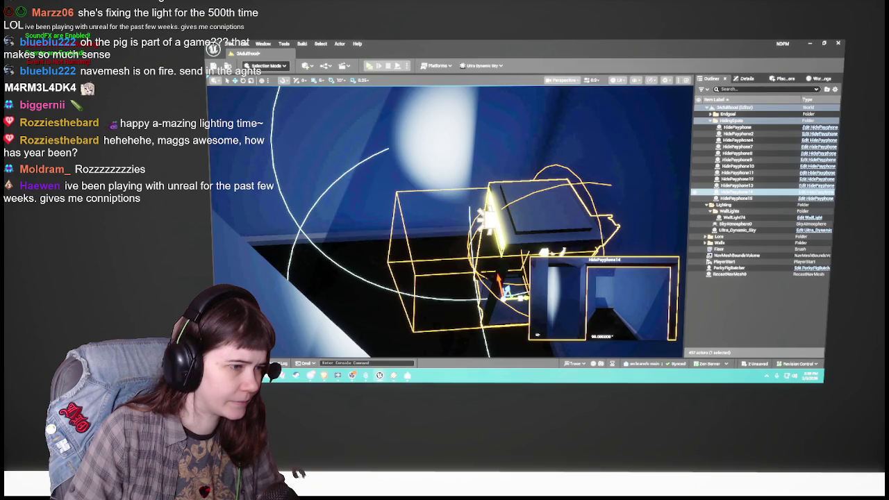
key(a)
key(d)
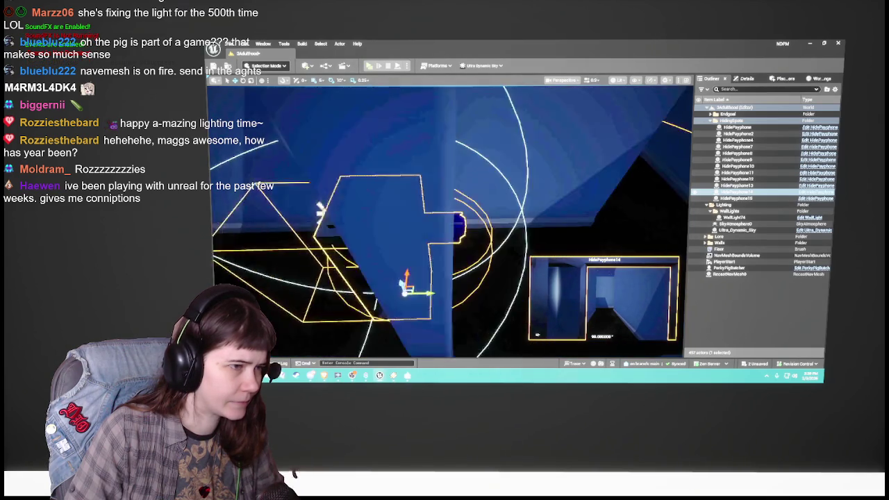
key(w)
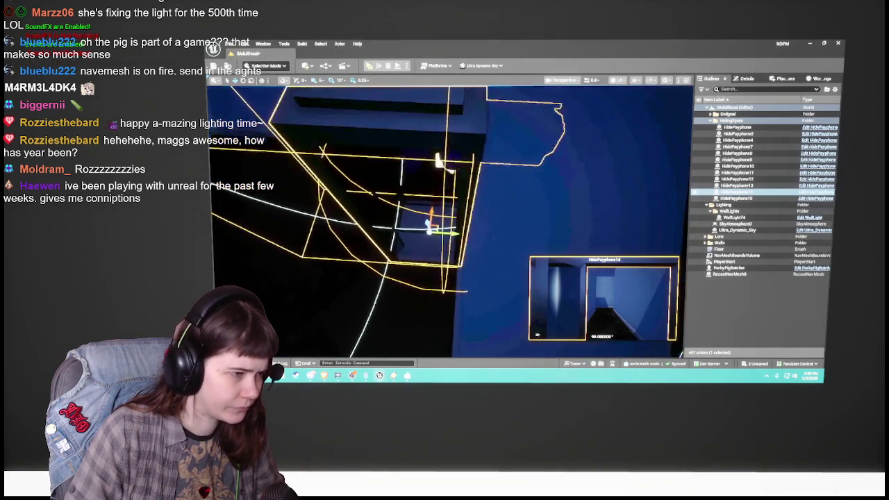
key(d)
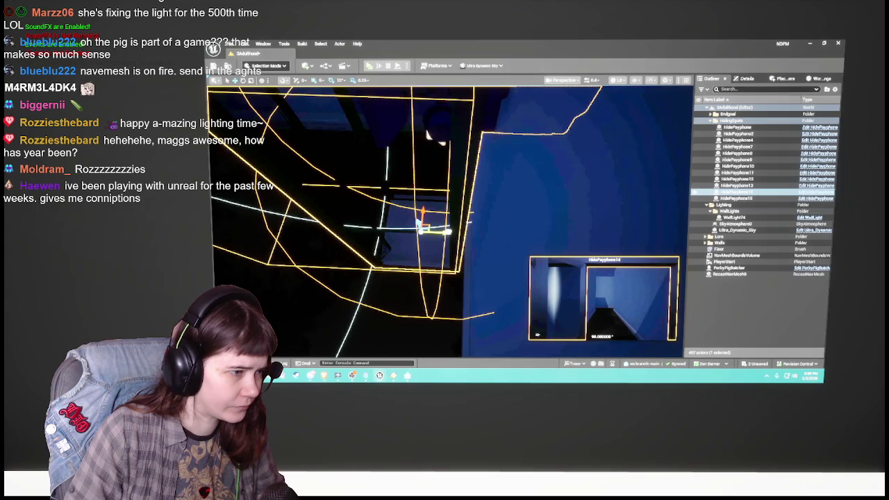
mouse_move(444, 229)
mouse_down()
mouse_move(469, 253)
mouse_move(475, 247)
mouse_up()
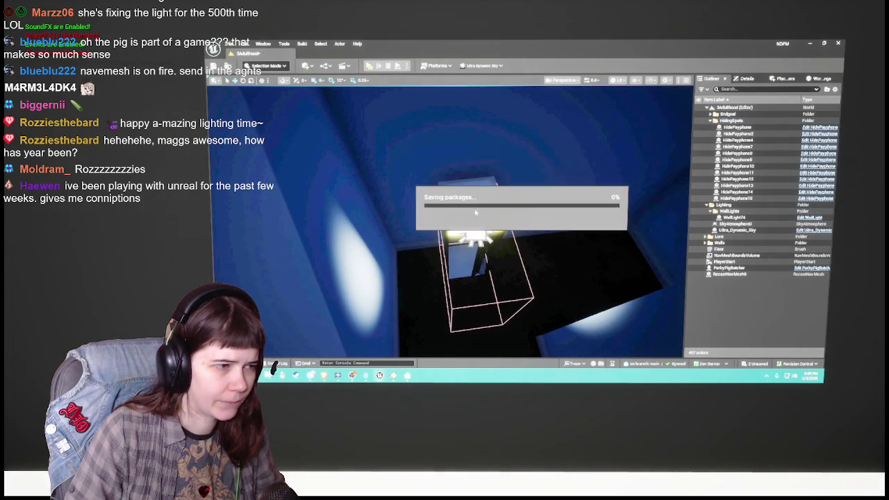
Step: Frame the wall light on the payphone booth with F and save the level
drag(544, 189, 533, 188)
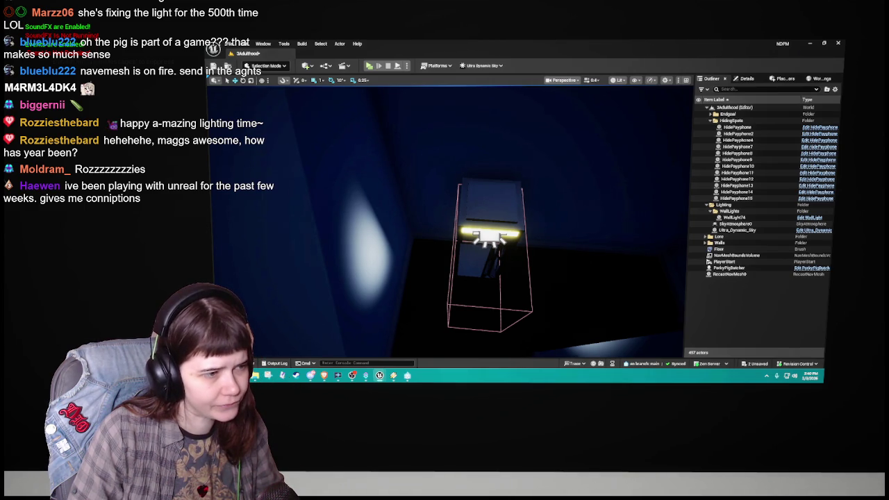
key(f)
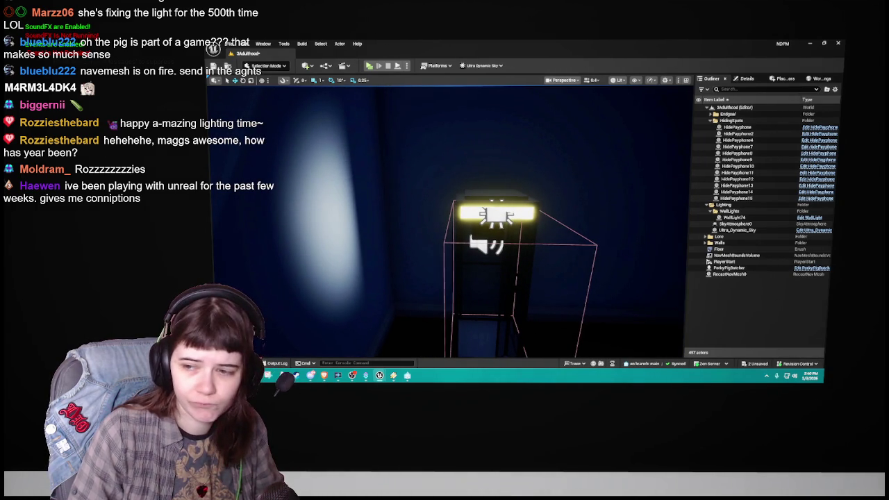
key(ctrl+s)
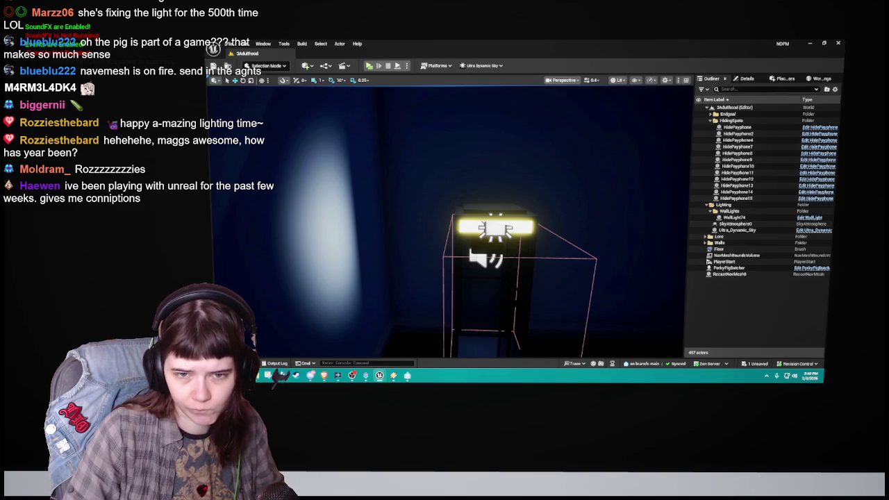
key(ctrl+s)
mouse_move(547, 180)
mouse_down()
mouse_move(582, 182)
mouse_move(585, 230)
mouse_up()
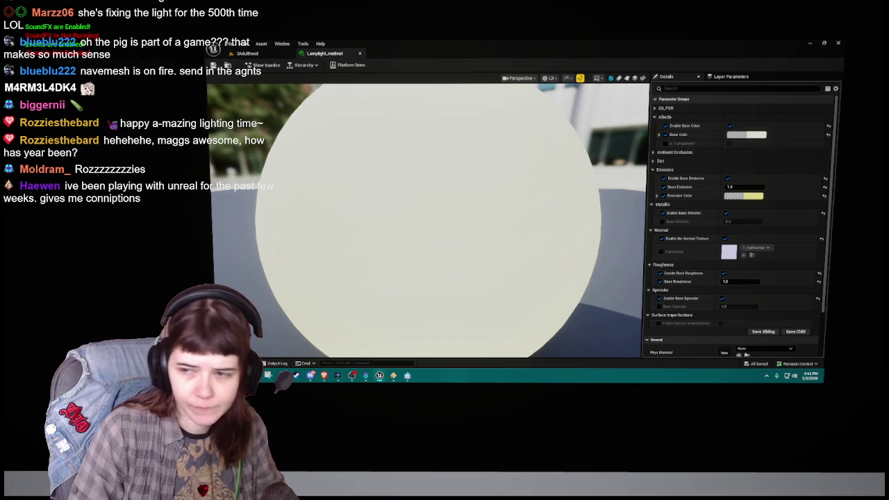
Step: Keep the yellow Emissive Color, save Lamplight_matInst, and close its editor
click(760, 196)
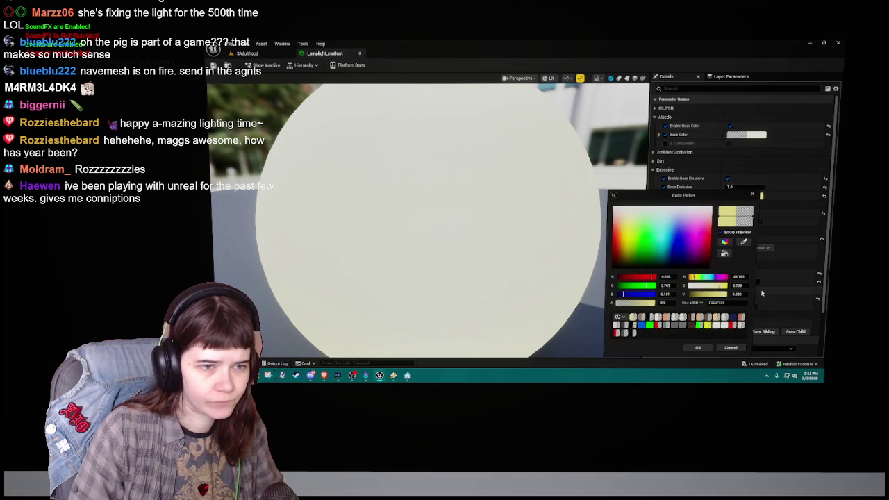
click(698, 347)
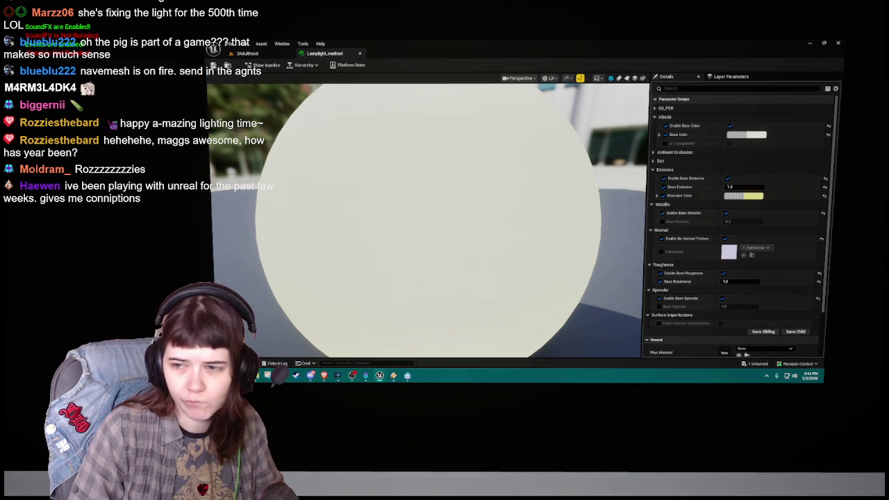
key(ctrl+s)
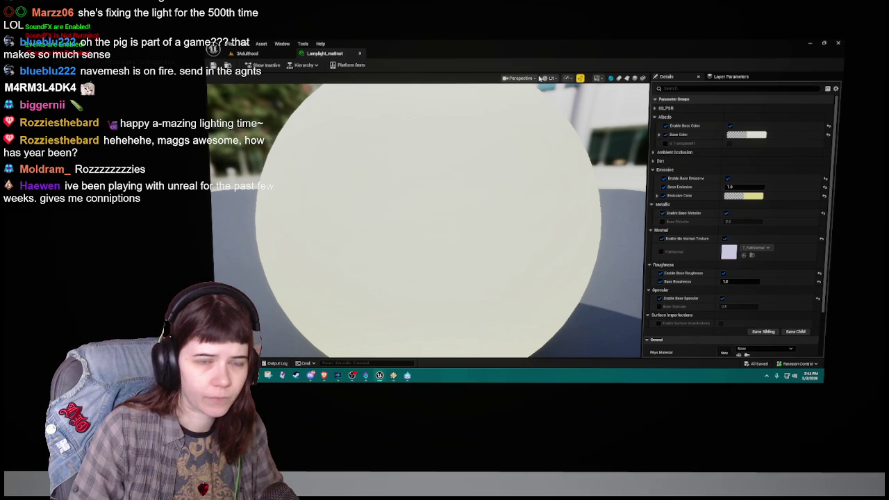
click(360, 52)
drag(487, 278, 549, 230)
drag(611, 247, 611, 246)
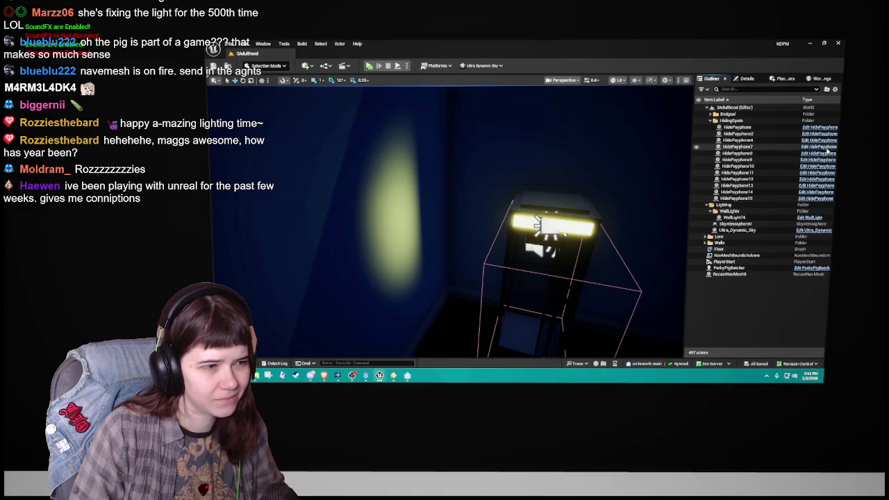
Step: Open HidePayphone7's Blueprint, close it, then reopen the HidePayphone Blueprint's EventGraph
click(827, 149)
click(319, 77)
click(359, 53)
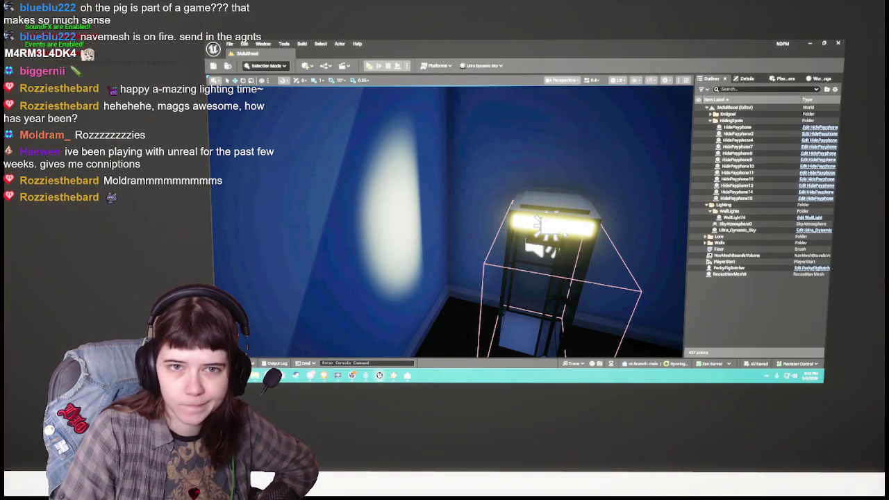
mouse_move(509, 195)
mouse_down()
mouse_move(528, 167)
mouse_move(569, 201)
mouse_move(556, 243)
mouse_move(509, 195)
mouse_up()
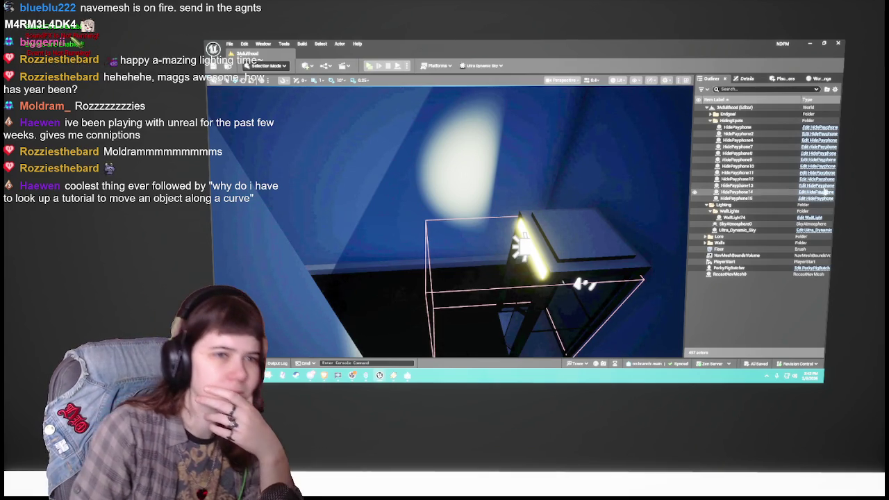
click(821, 130)
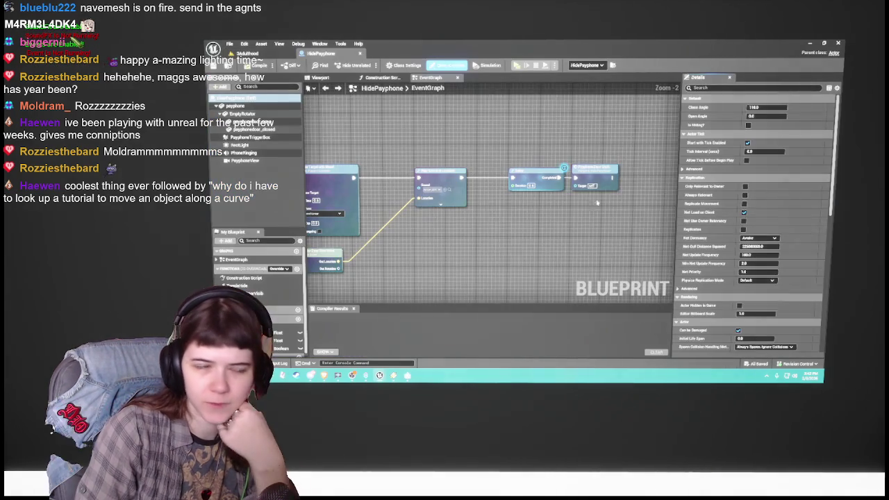
Step: Close the HidePayphone Blueprint tab and return to the 3Adulthood level viewport
click(360, 54)
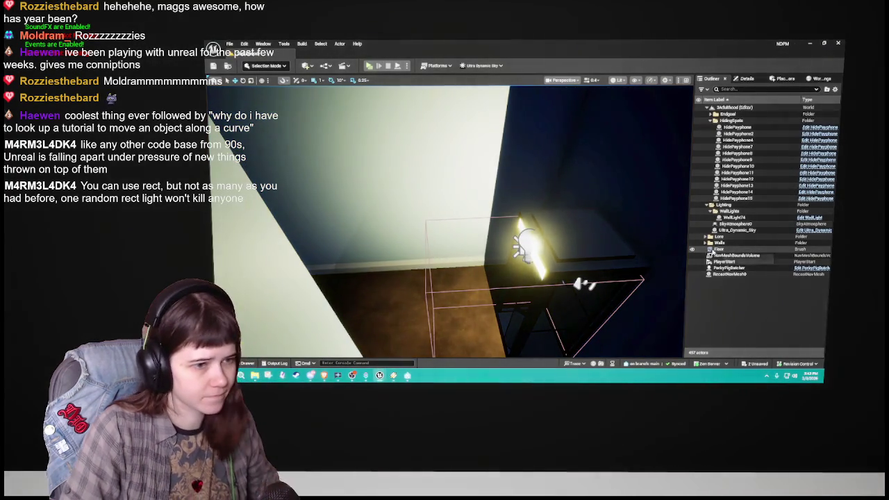
key(f)
scroll(448, 221, down, 10)
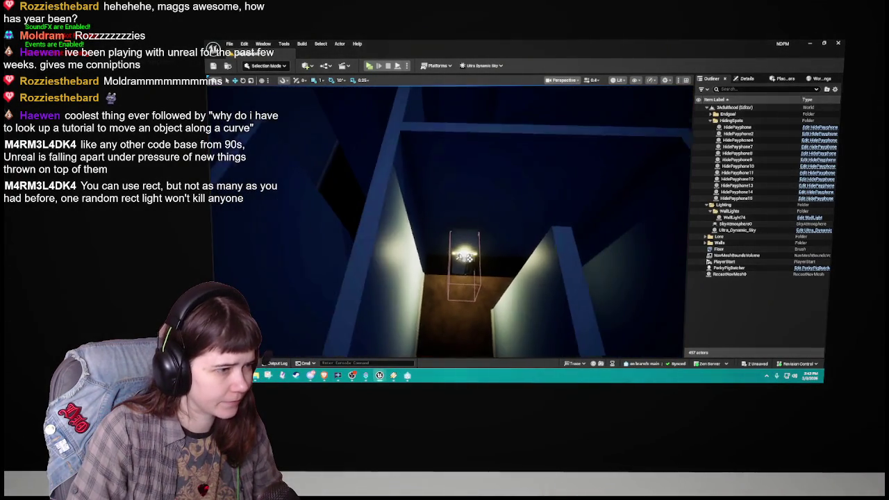
scroll(448, 221, up, 6)
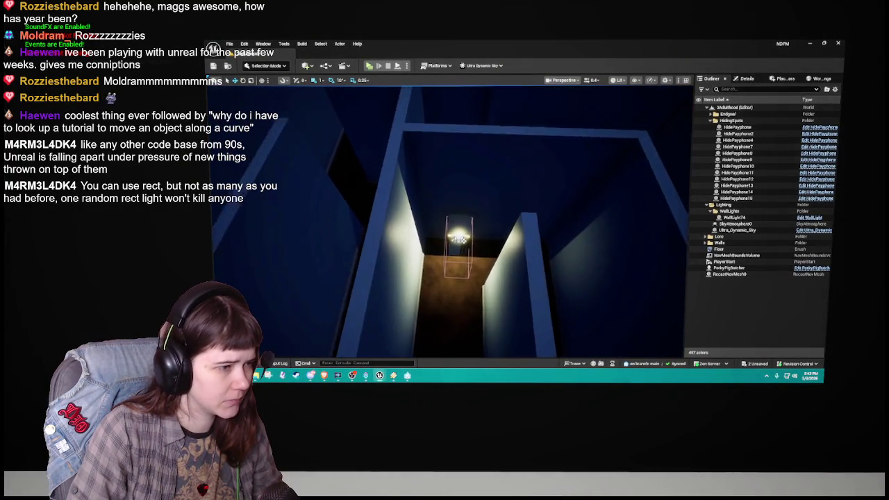
click(459, 217)
mouse_move(495, 217)
mouse_down()
mouse_move(417, 221)
mouse_move(397, 235)
mouse_up()
click(566, 235)
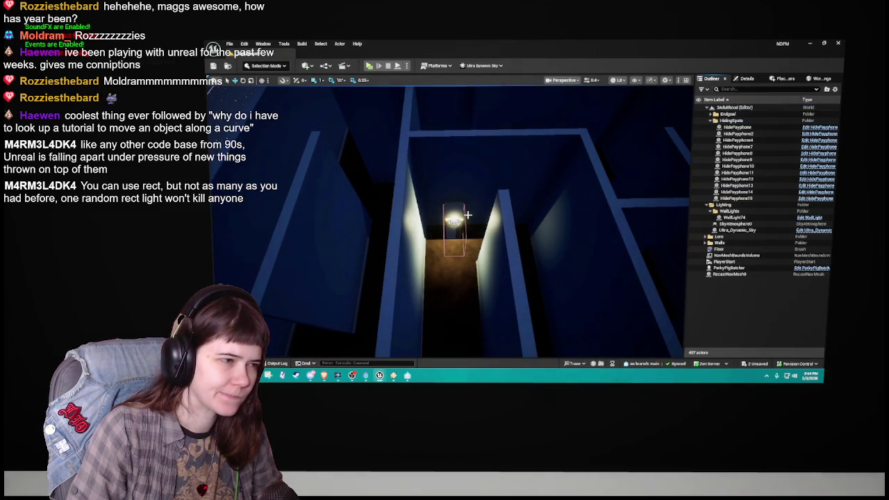
key(ctrl+z)
drag(566, 236, 562, 234)
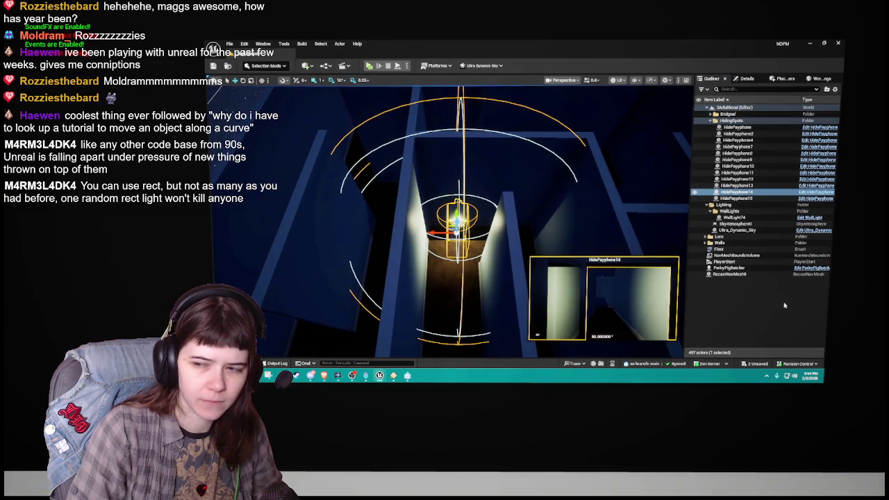
click(774, 276)
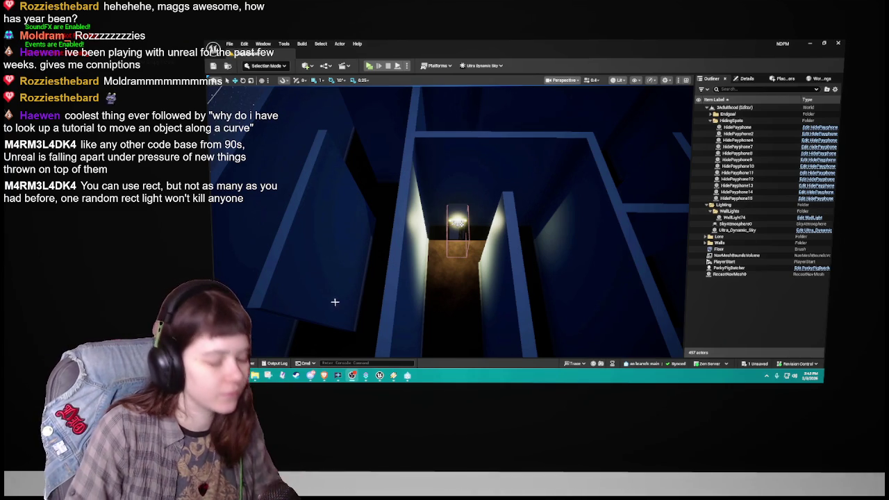
mouse_move(486, 235)
mouse_down()
mouse_move(458, 292)
mouse_move(382, 116)
mouse_move(364, 146)
mouse_move(404, 175)
mouse_move(364, 122)
mouse_up()
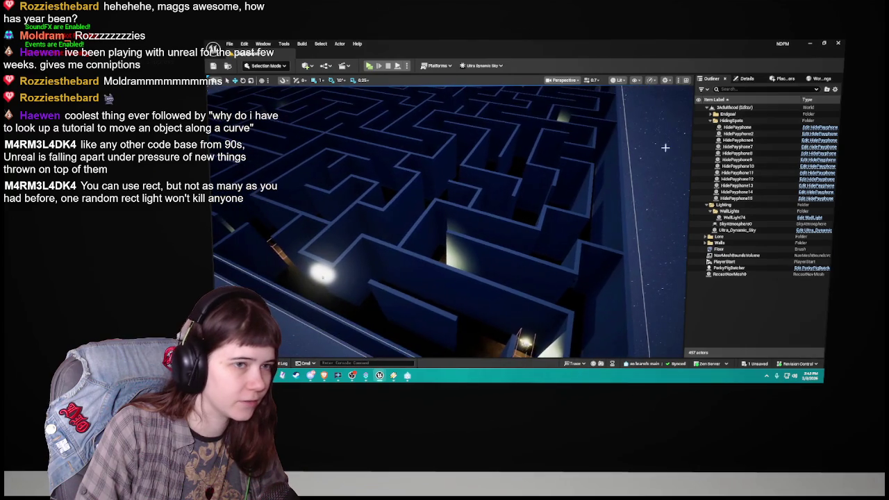
Step: Select all the HidePayphone actors in the Outliner, then clear the selection
click(737, 127)
shift+click(738, 198)
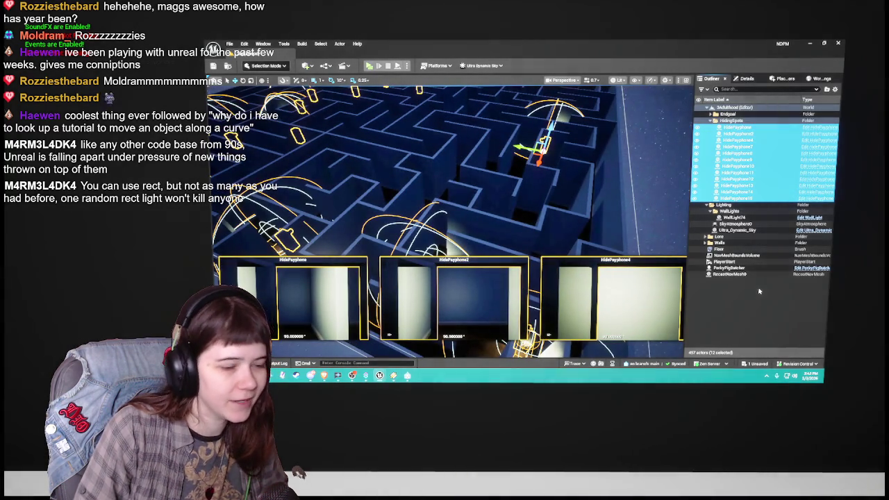
click(759, 291)
Step: Fly the view up and forward to a high overview of the whole maze
drag(528, 229, 541, 251)
mouse_move(594, 251)
mouse_down()
mouse_move(418, 151)
mouse_move(431, 152)
mouse_up()
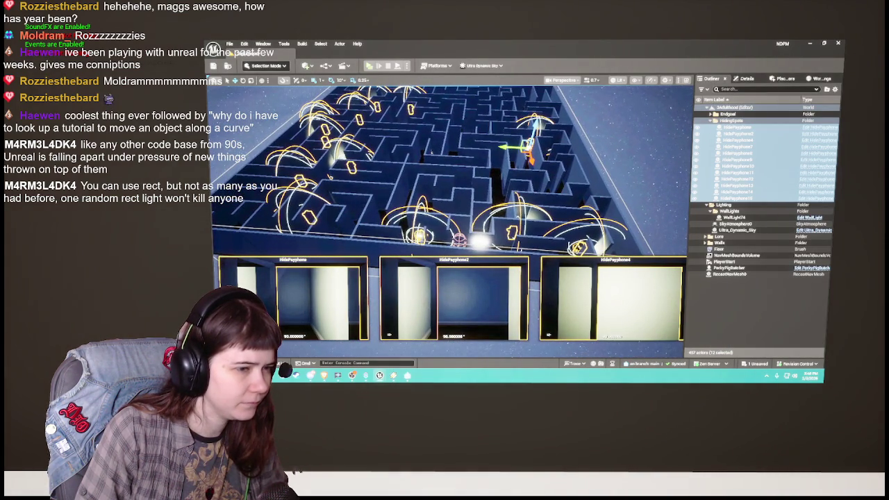
click(536, 254)
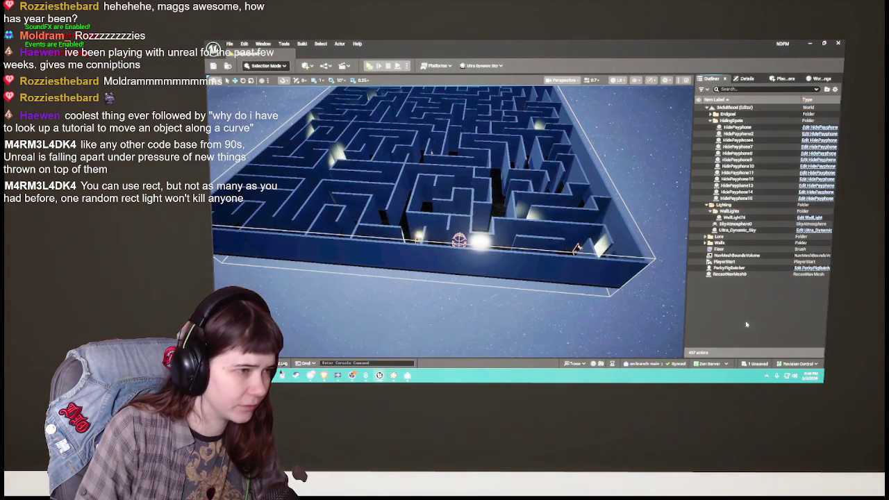
drag(537, 254, 609, 165)
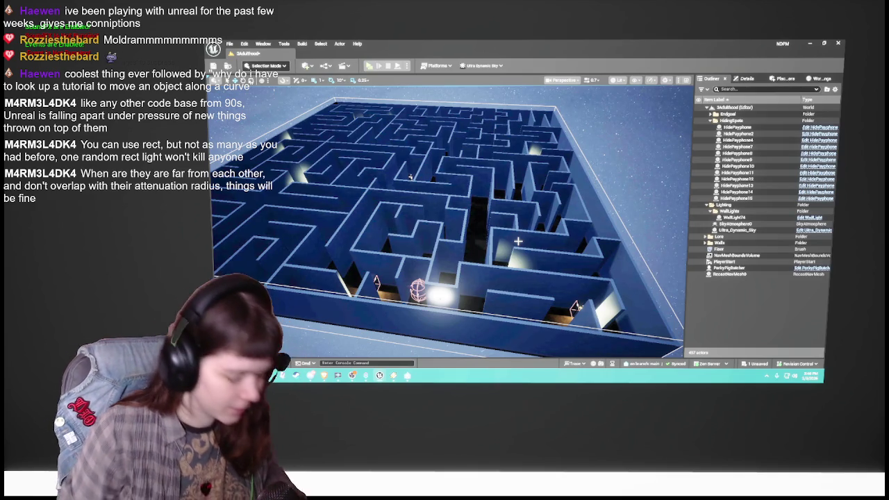
Step: Fly down to a low view along the maze walls and focus on the payphone's rect light
mouse_move(505, 244)
mouse_down()
mouse_move(519, 238)
mouse_move(519, 216)
mouse_move(555, 241)
mouse_up()
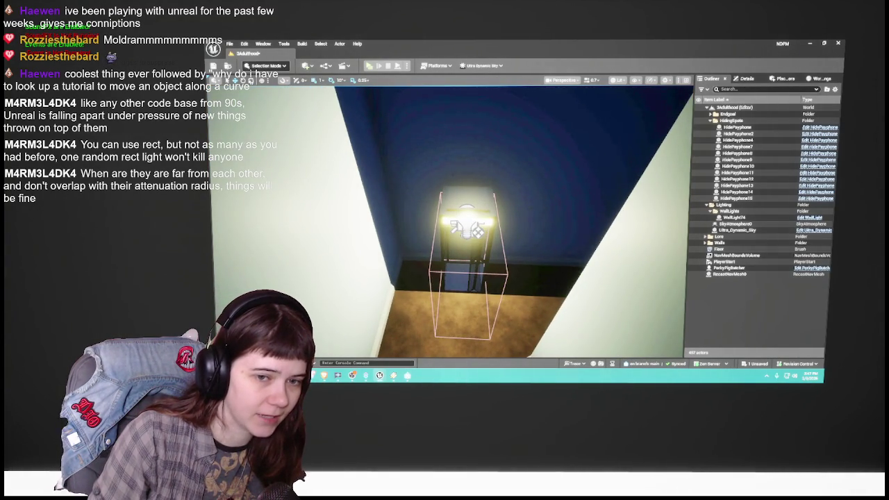
mouse_move(510, 197)
mouse_down()
mouse_move(528, 201)
mouse_move(514, 209)
mouse_up()
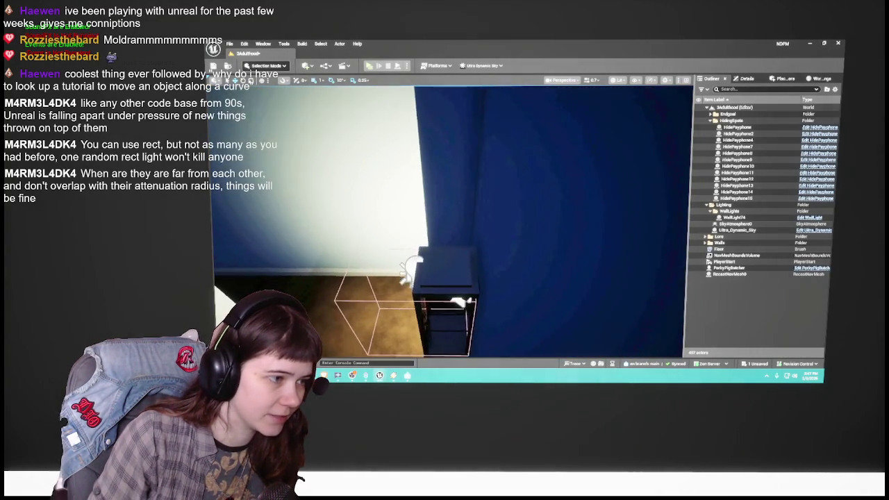
scroll(449, 221, down, 10)
mouse_move(448, 221)
mouse_down()
mouse_move(469, 187)
mouse_move(509, 199)
mouse_move(520, 215)
mouse_up()
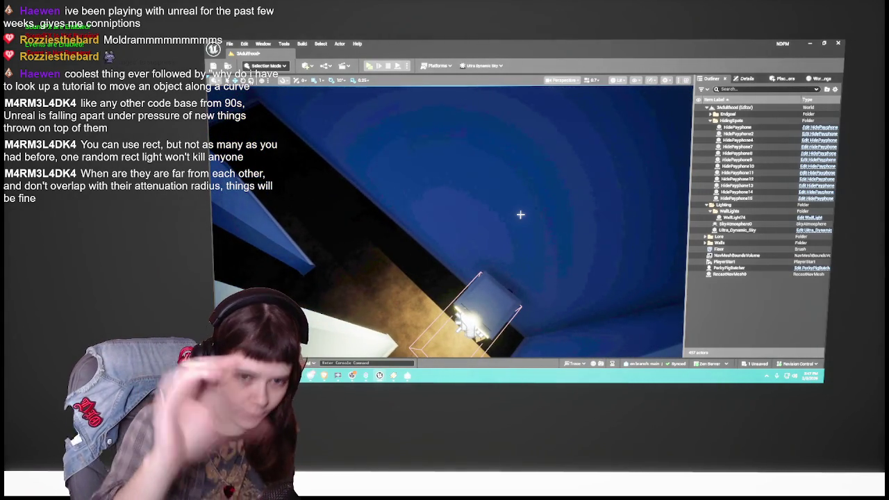
key(f)
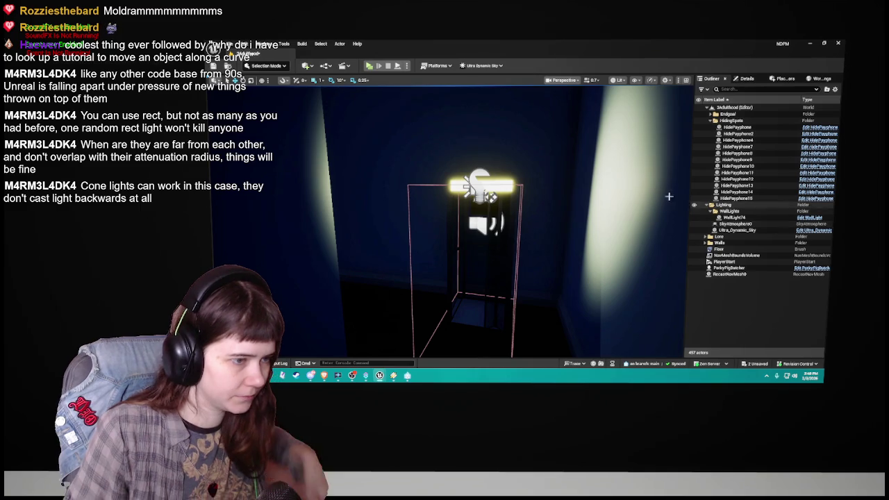
drag(571, 222, 593, 232)
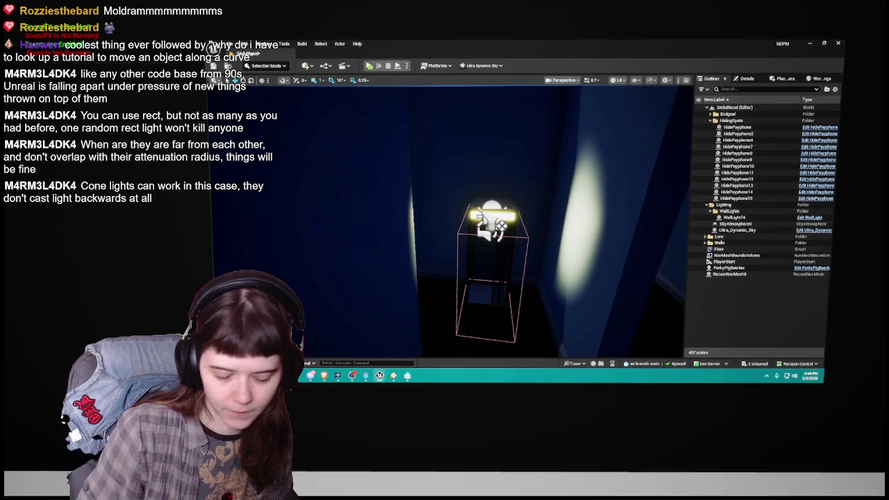
Step: Orbit around the booth light to inspect its wash on the corridor walls, floor and shaft
mouse_move(594, 232)
mouse_down()
mouse_move(594, 198)
mouse_move(587, 247)
mouse_up()
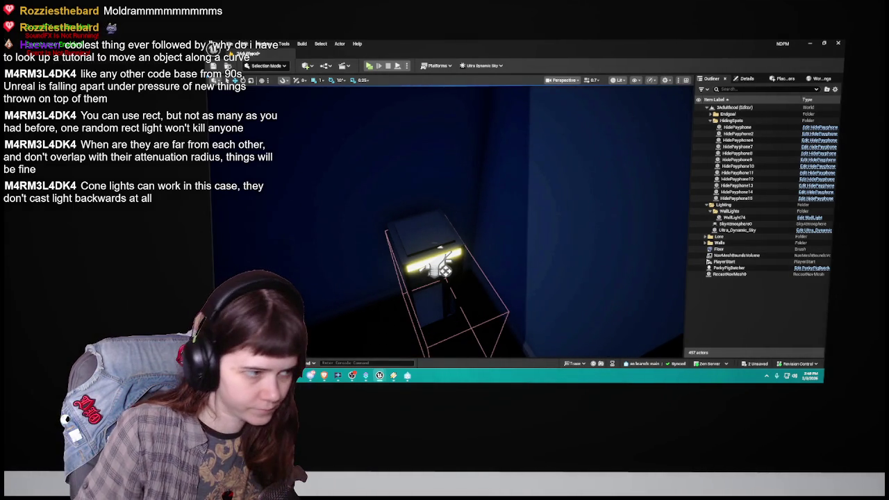
drag(588, 248, 587, 251)
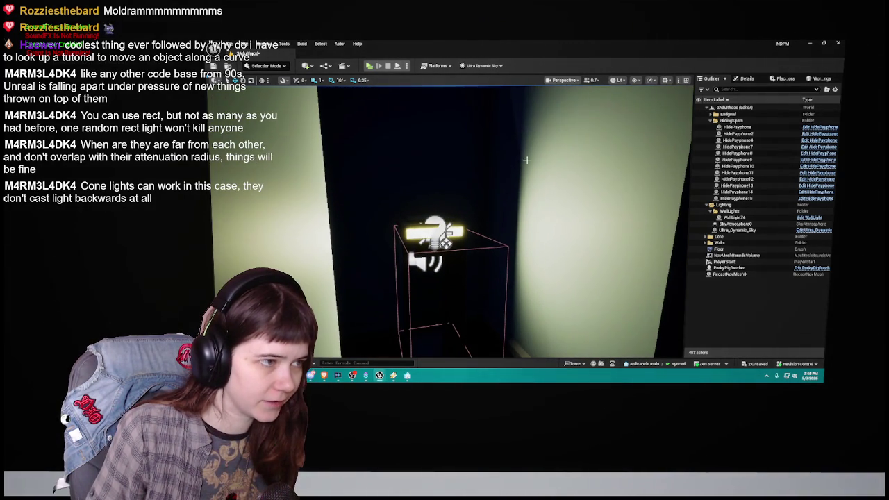
drag(517, 212, 517, 250)
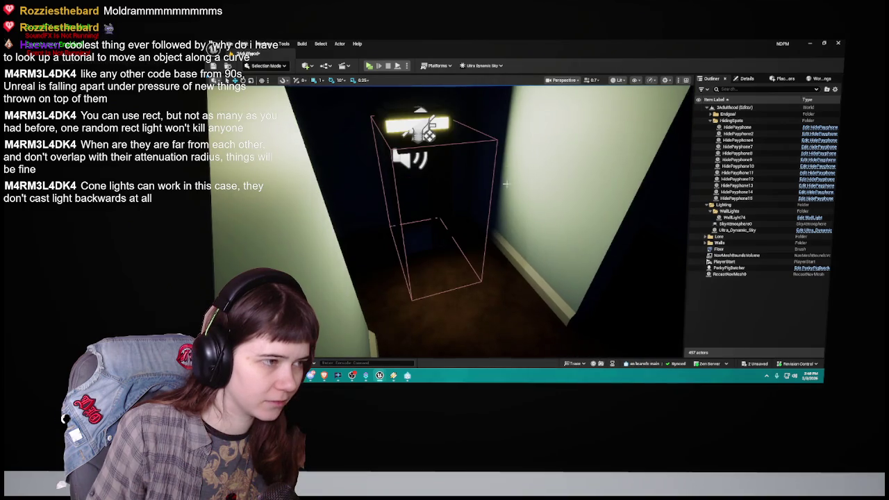
drag(508, 209, 527, 226)
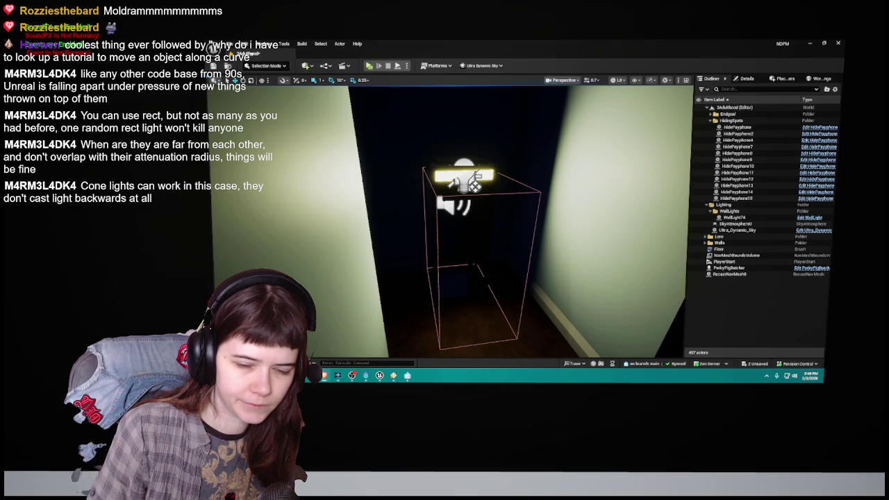
mouse_move(502, 223)
mouse_down()
mouse_move(521, 212)
mouse_move(511, 219)
mouse_up()
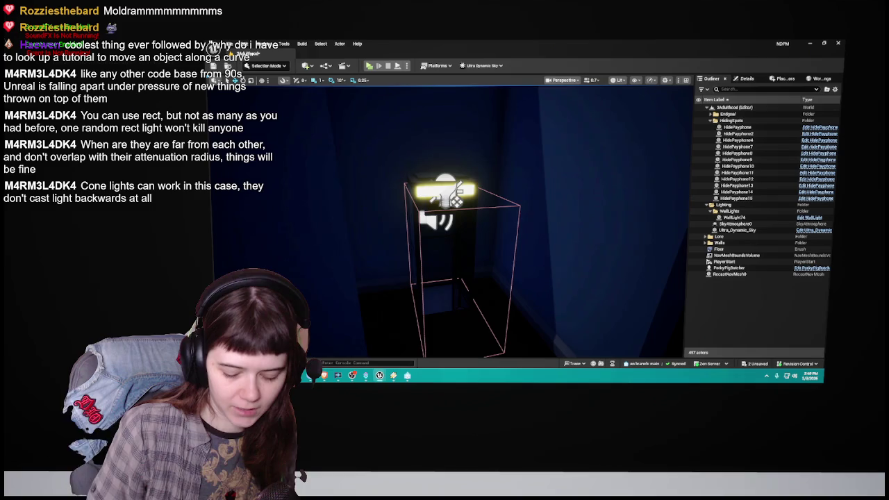
drag(511, 219, 511, 187)
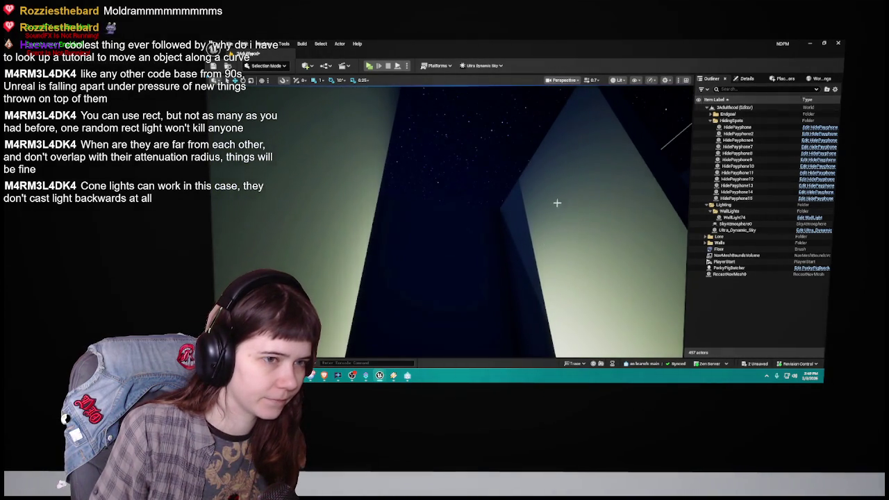
Step: Refocus on the booth light and open the HidePayphone Blueprint from the Outliner
key(f)
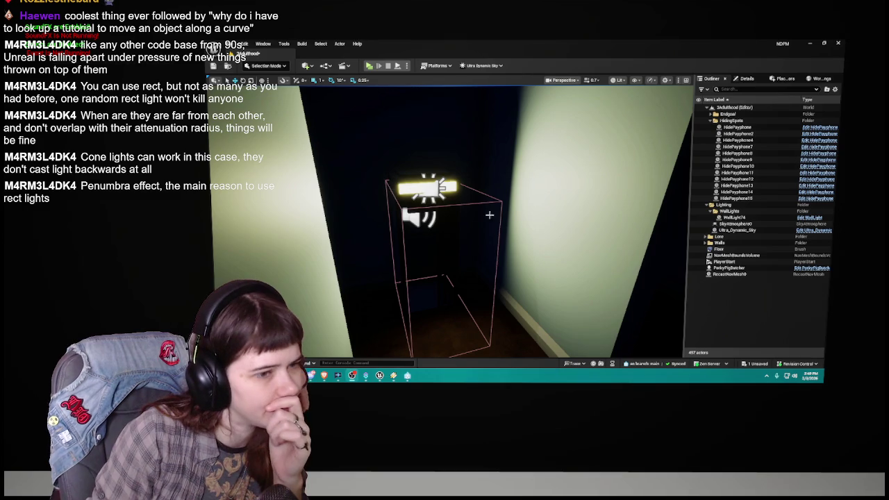
mouse_move(380, 246)
mouse_down()
mouse_move(384, 201)
mouse_move(385, 240)
mouse_move(375, 240)
mouse_up()
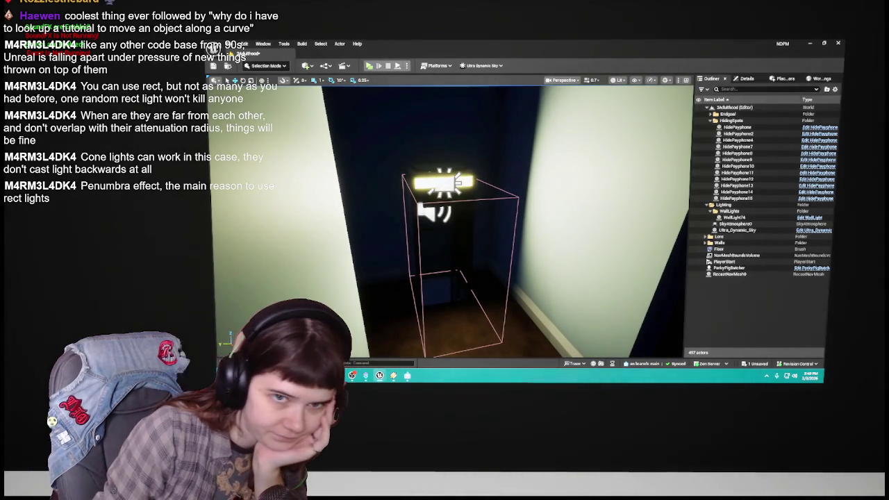
click(820, 127)
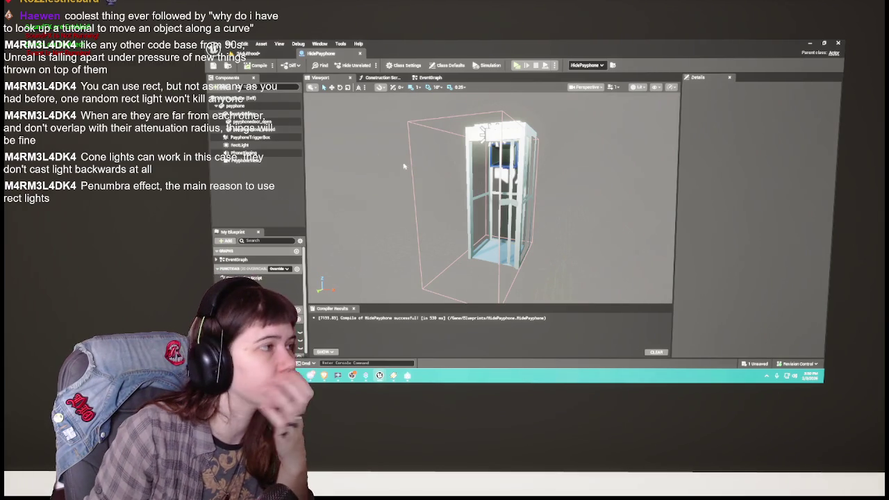
Step: Return to the maze level and select the corridor wall light to show its attenuation radius
click(248, 53)
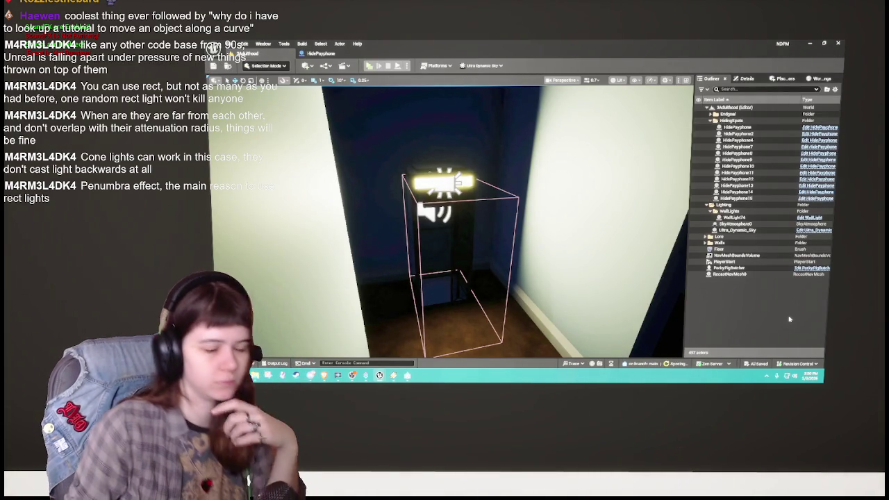
drag(625, 278, 686, 257)
click(464, 248)
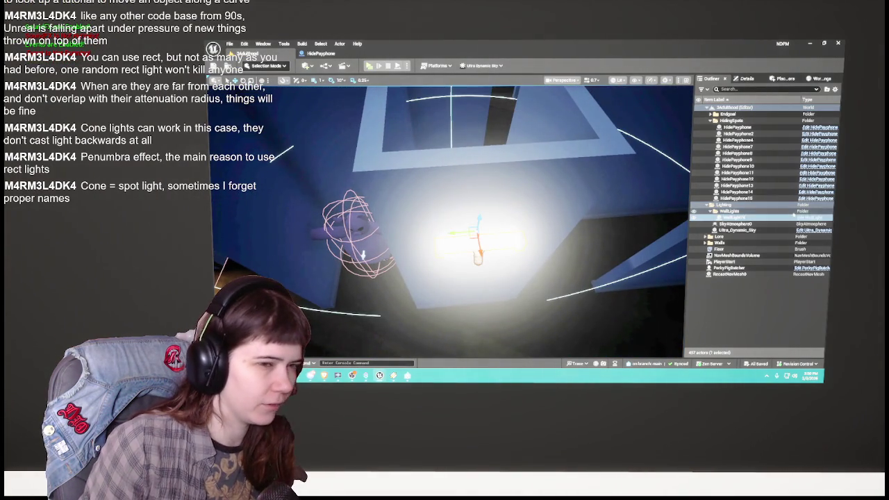
key(ctrl+e)
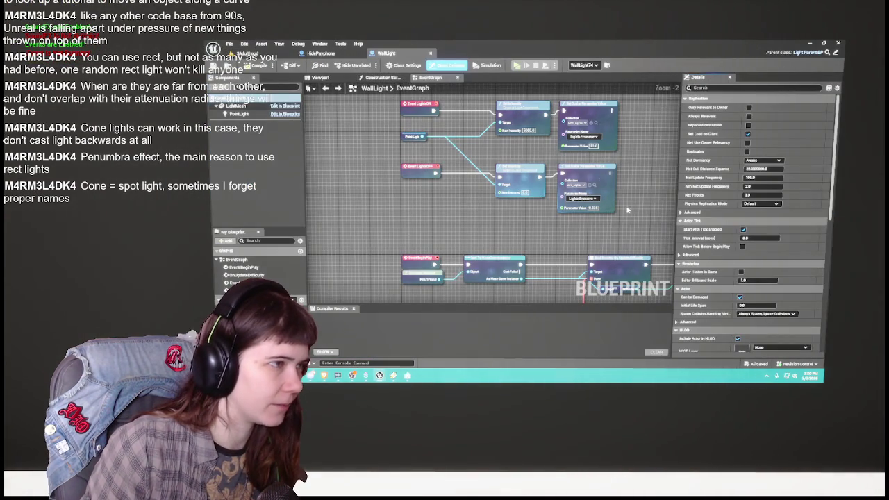
click(332, 78)
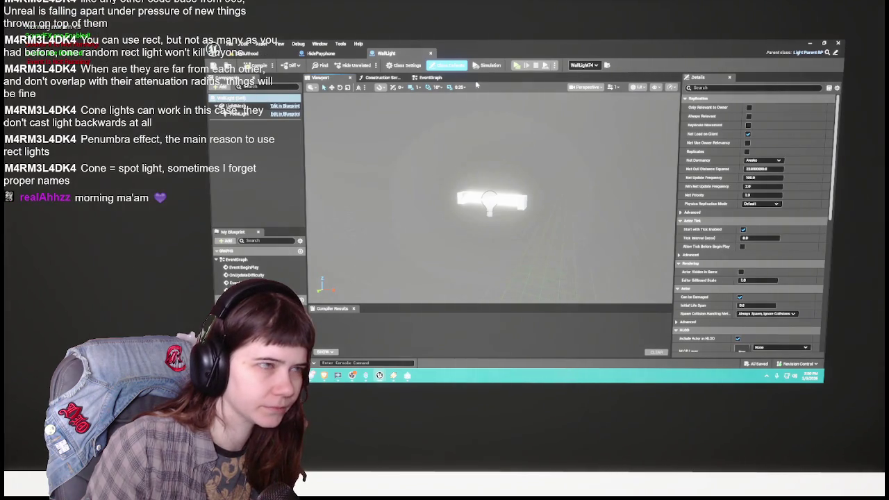
click(430, 54)
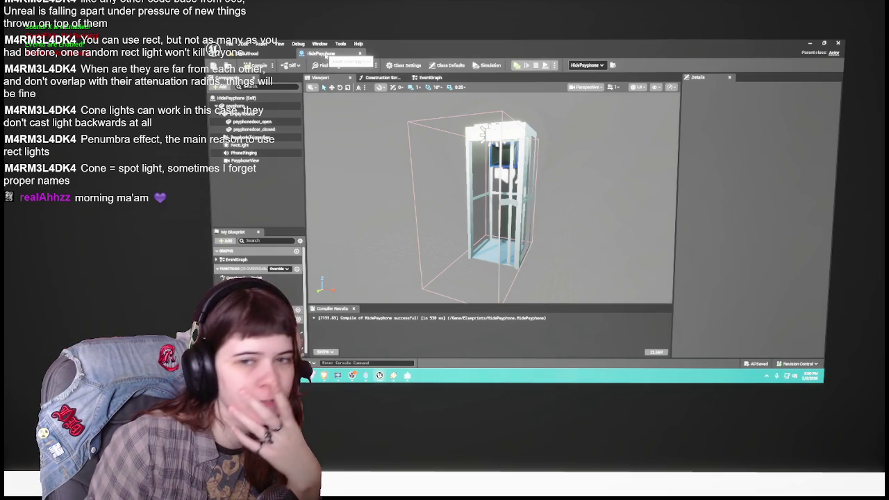
click(267, 55)
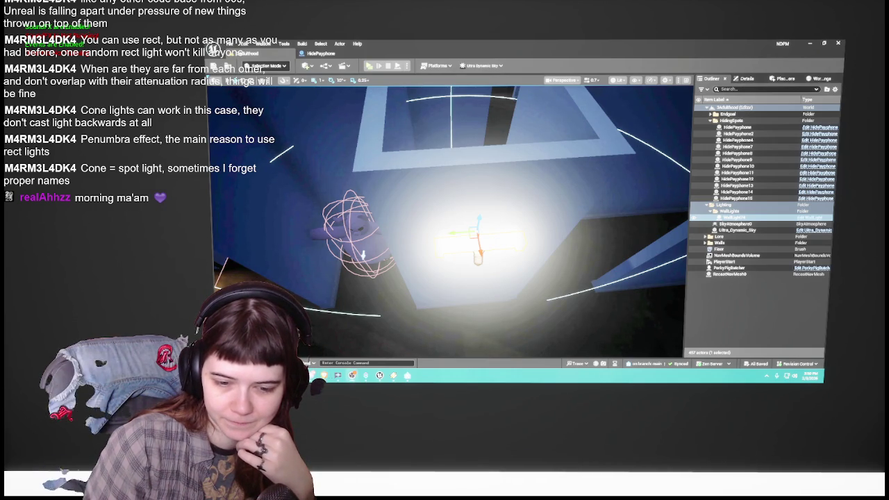
key(Escape)
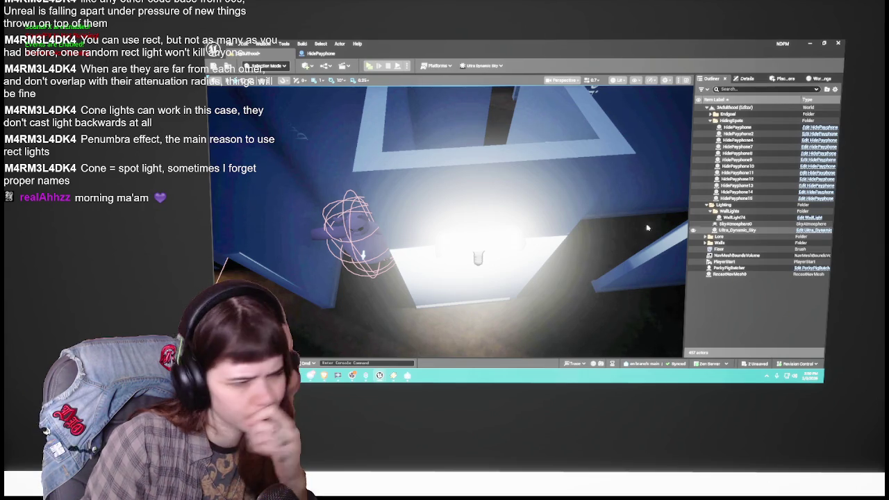
mouse_move(452, 222)
mouse_down()
mouse_move(451, 209)
mouse_move(434, 205)
mouse_move(448, 207)
mouse_up()
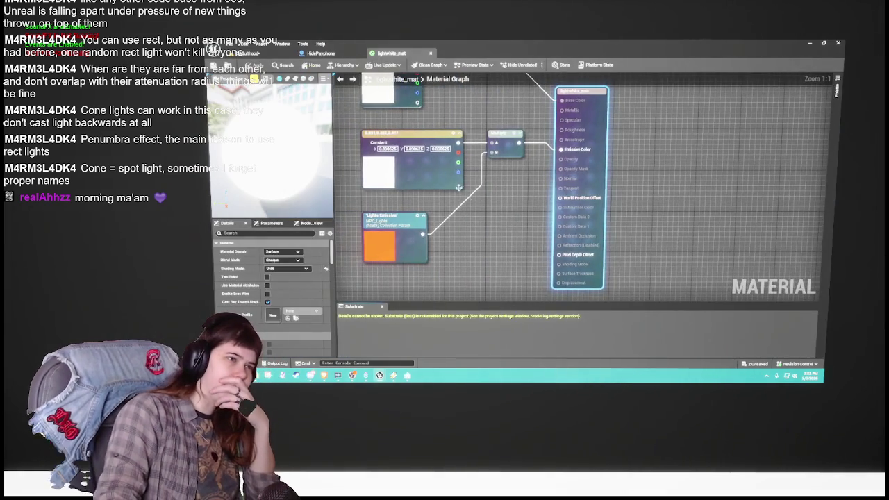
Step: Pan across the lightwhite_mat emissive graph, close it, and switch back to the maze level
mouse_move(462, 188)
mouse_down()
mouse_move(525, 233)
mouse_move(535, 216)
mouse_up()
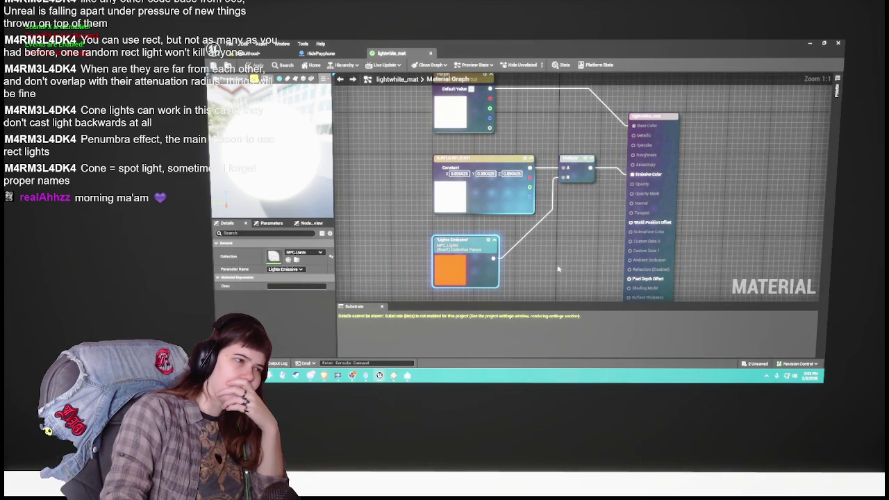
click(431, 53)
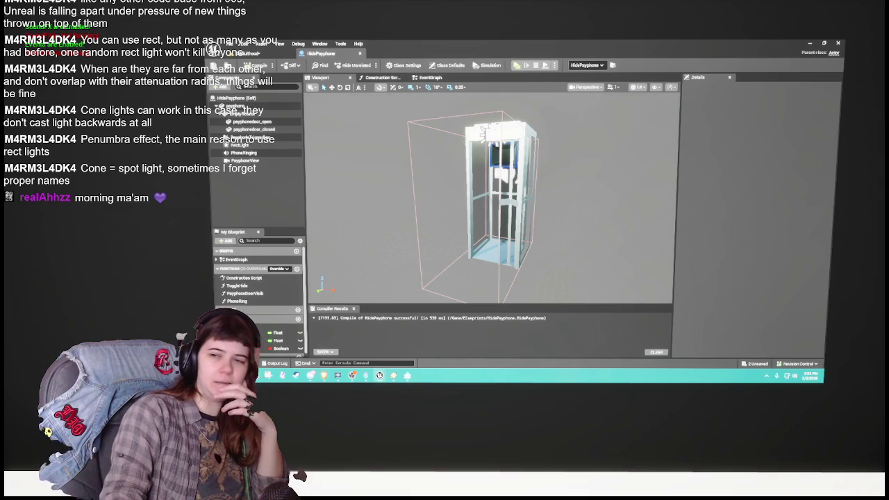
click(247, 53)
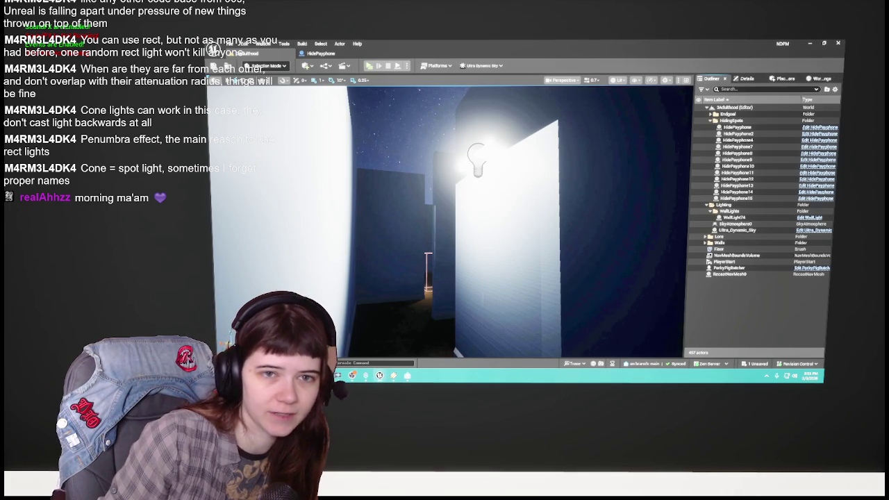
Step: Save the level and fly with W toward the lit white wall light
key(ctrl+s)
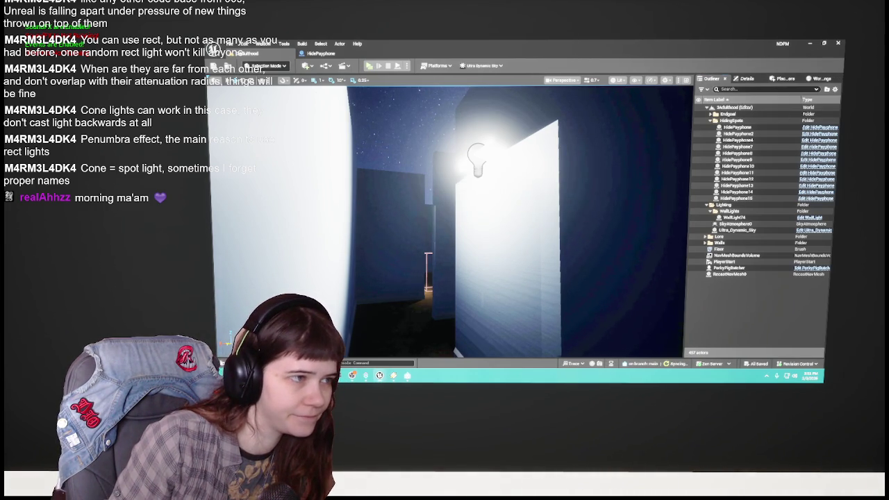
key(w)
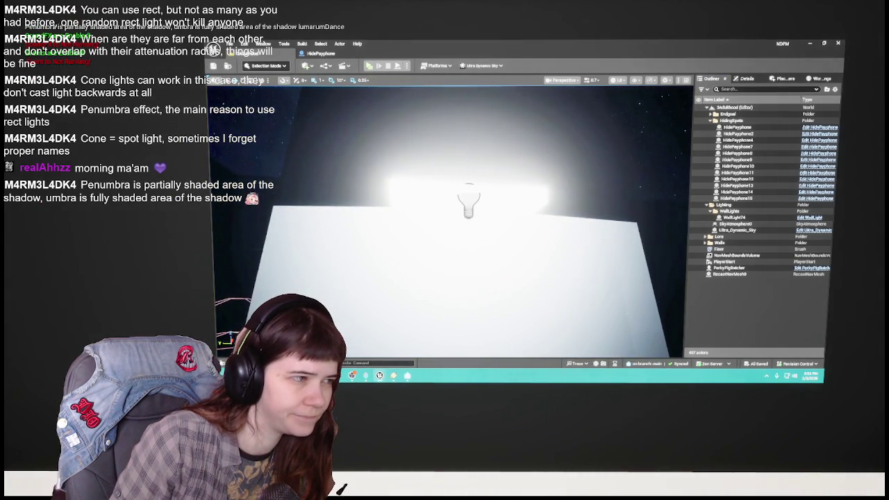
key(w)
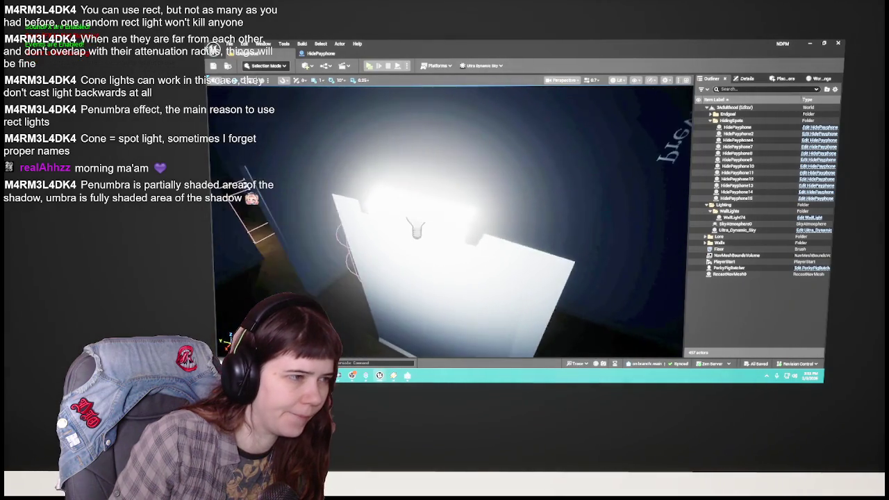
key(w)
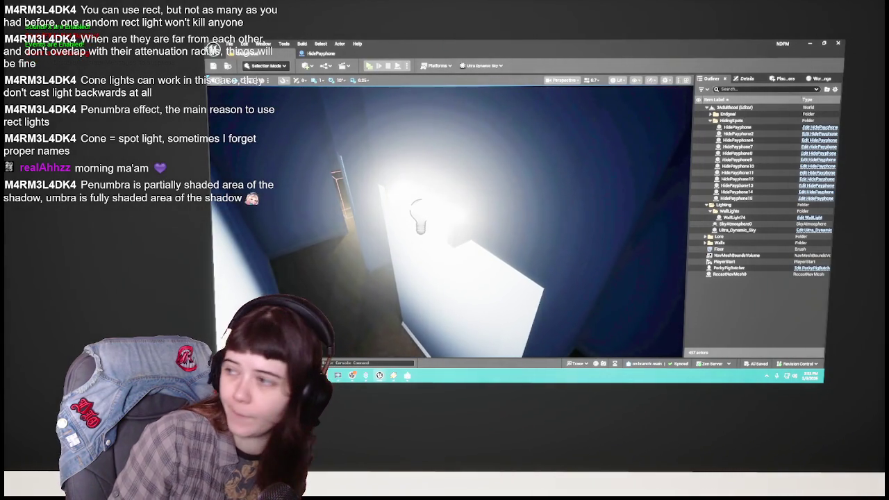
key(w)
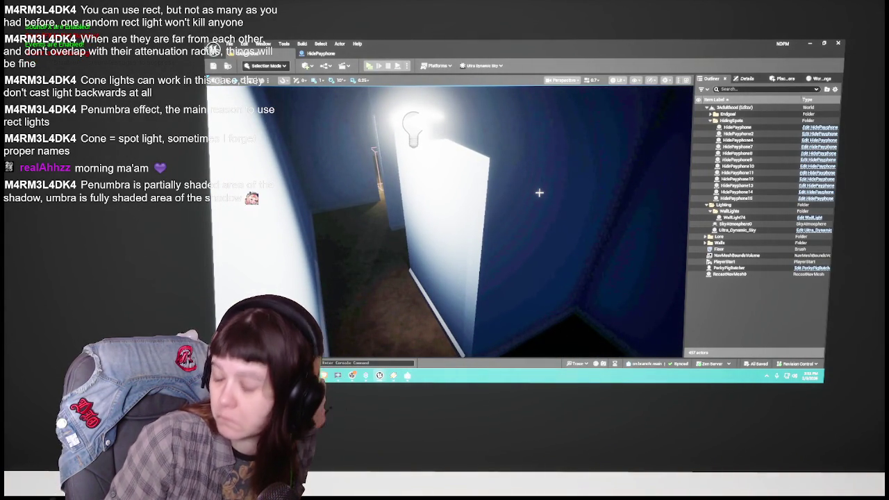
key(w)
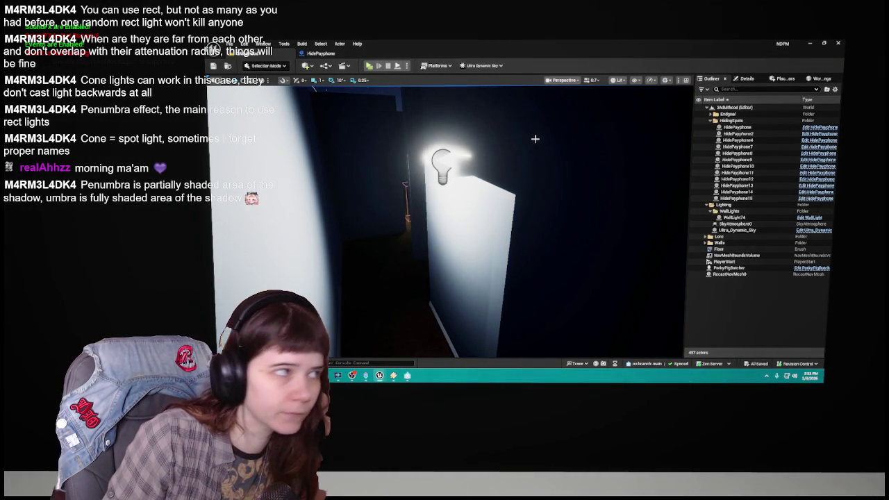
Step: Glance at the HidePayphone Blueprint, save again, then fly over the maze and select HidePayphone14
click(296, 55)
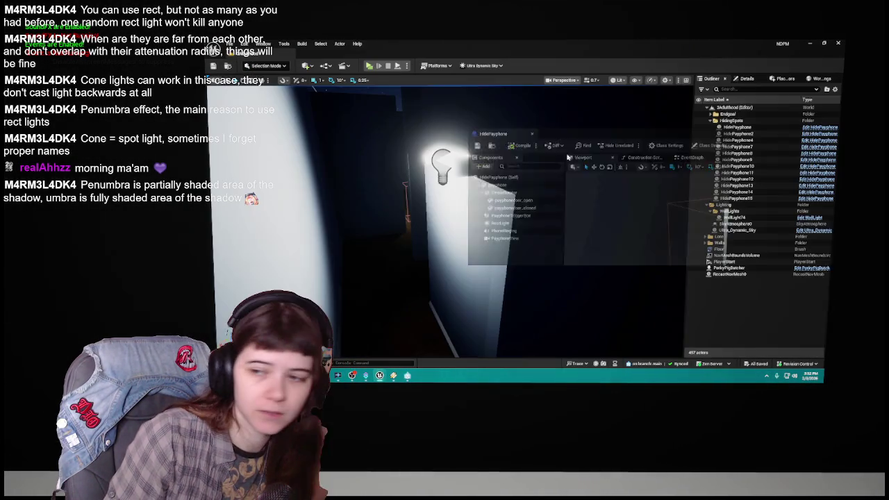
click(250, 54)
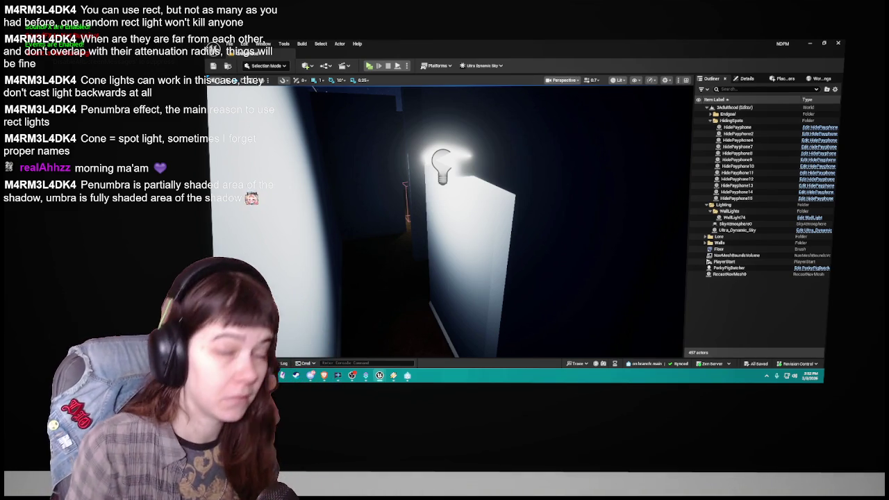
key(ctrl+s)
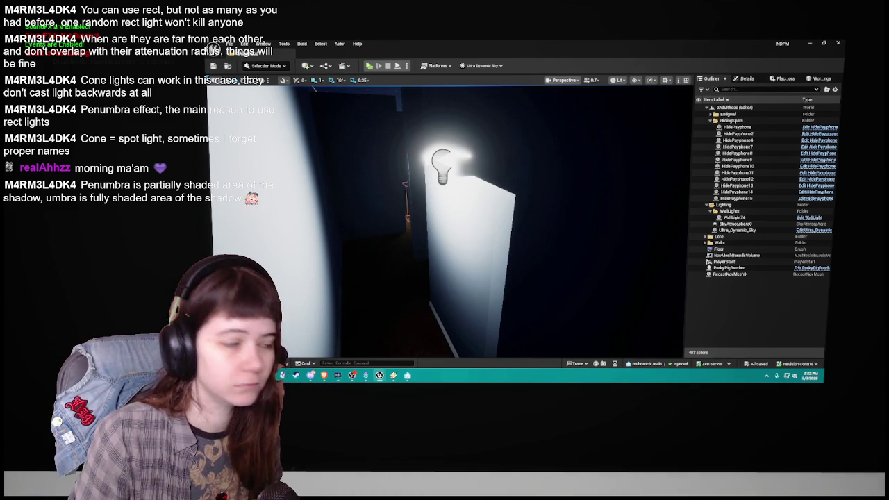
drag(482, 111, 476, 100)
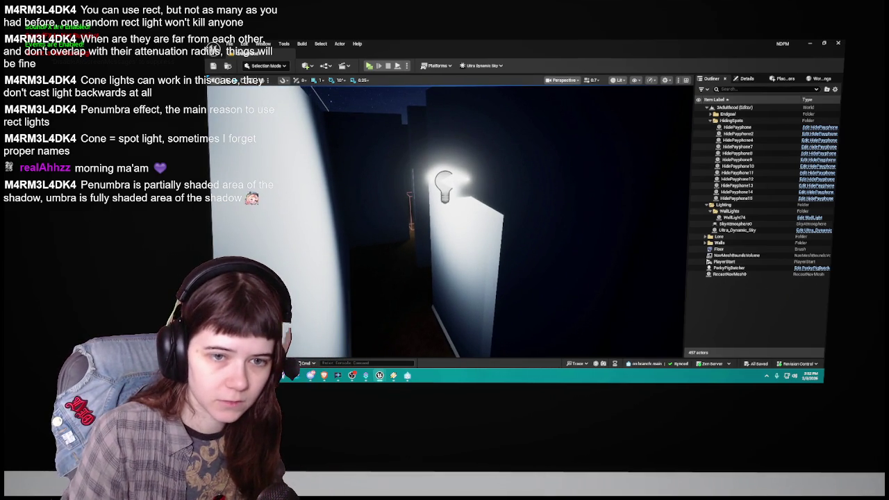
drag(649, 232, 648, 232)
click(455, 208)
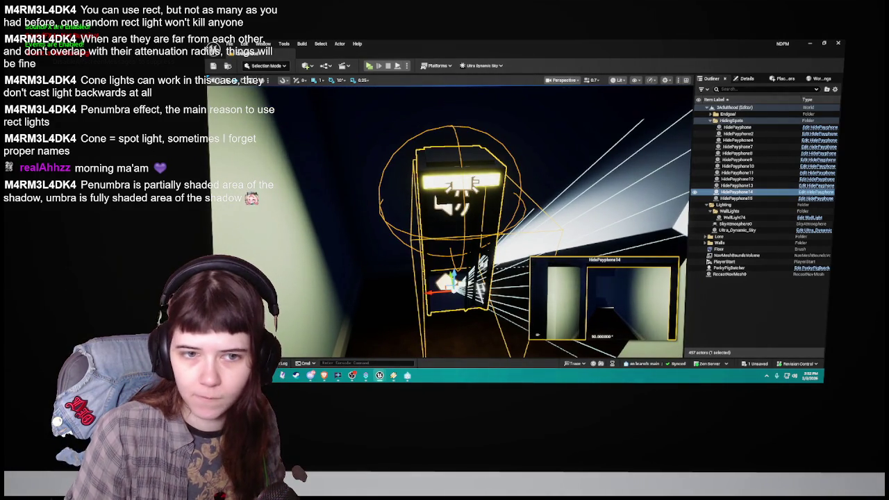
Step: Orbit around to the front of HidePayphone14 to view its spot light cone
drag(649, 232, 648, 232)
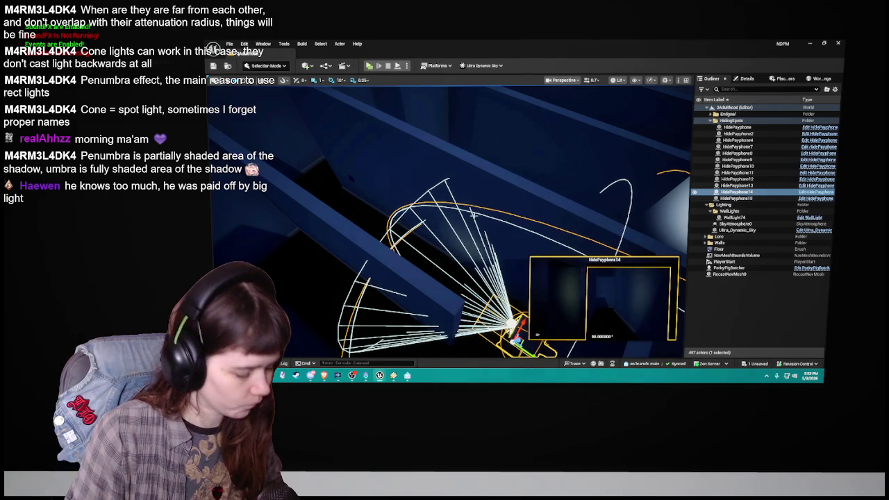
key(f)
drag(537, 335, 537, 334)
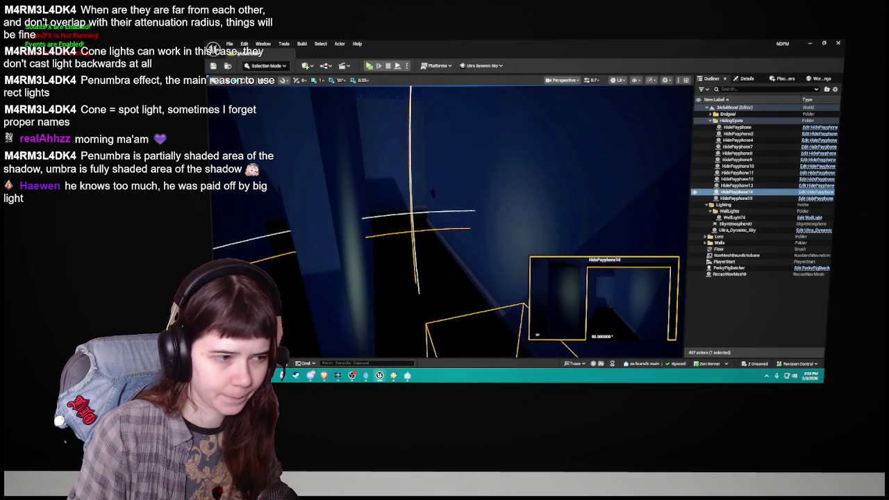
drag(537, 334, 537, 335)
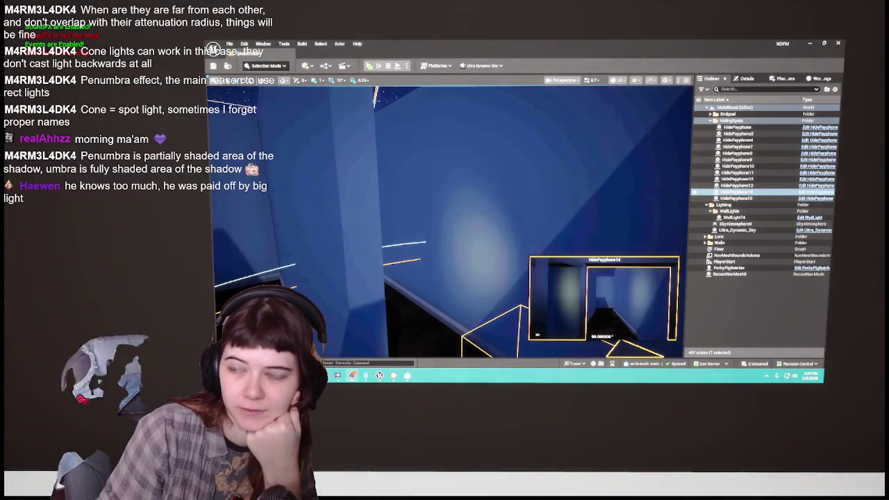
mouse_move(467, 252)
mouse_down()
mouse_move(417, 252)
mouse_move(424, 228)
mouse_move(410, 226)
mouse_move(469, 241)
mouse_move(450, 237)
mouse_up()
key(a)
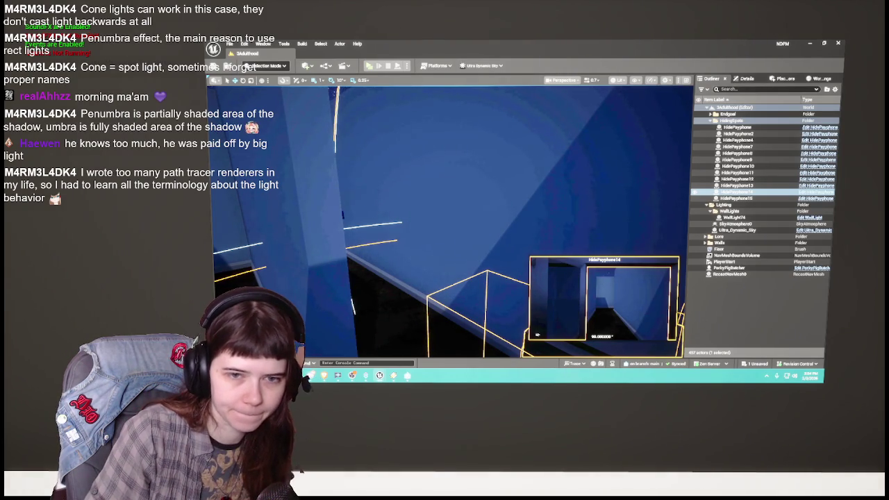
Step: Restore HidePayphone14's brighter, sharper spotlight settings, focus on the payphone, and save the level
drag(595, 215, 556, 240)
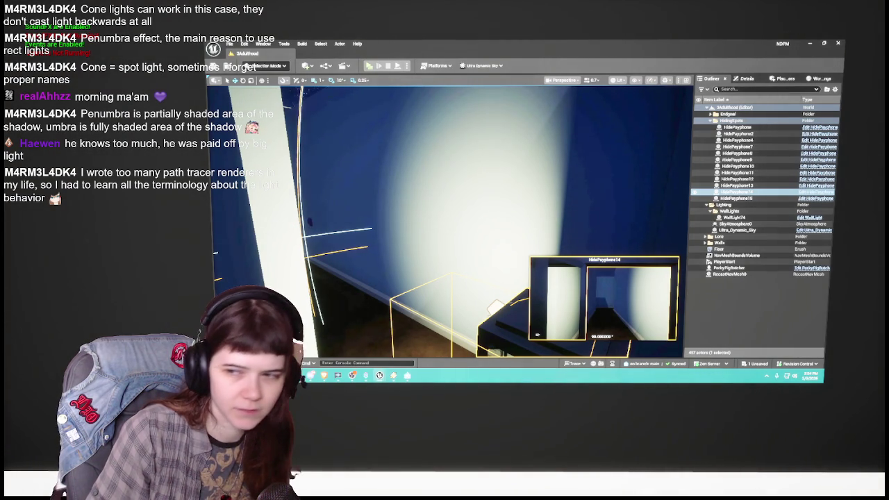
key(ctrl+z)
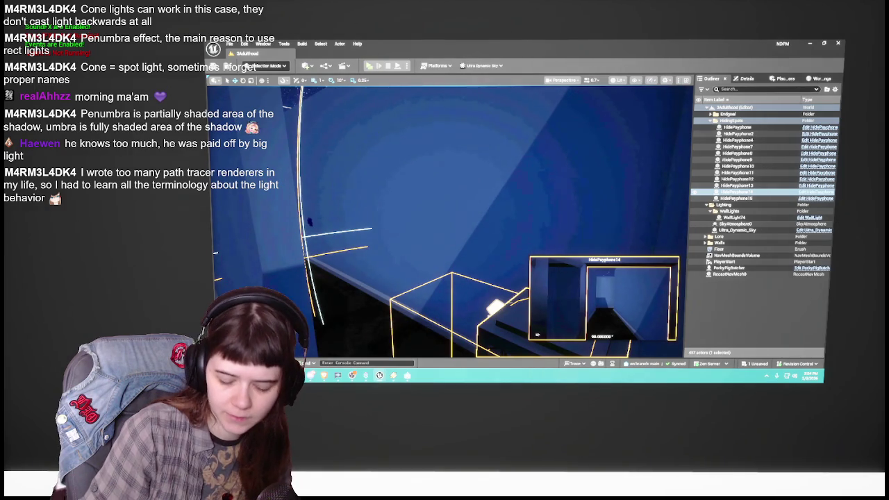
key(ctrl+y)
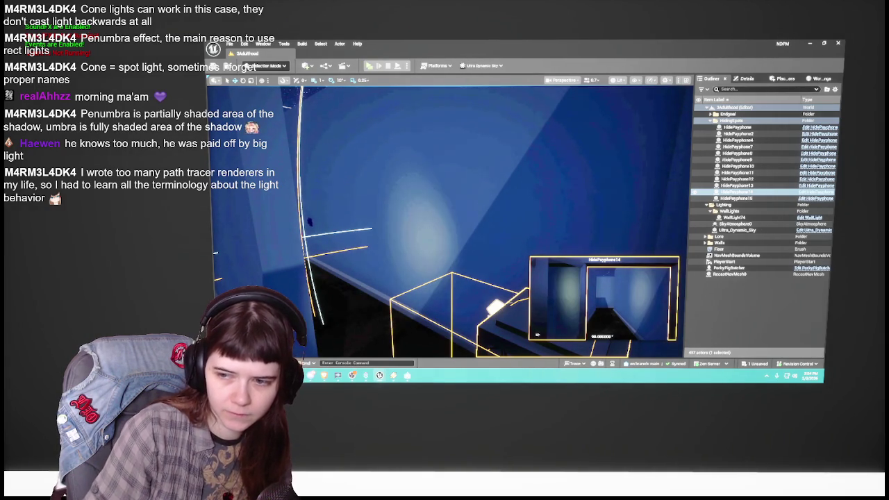
key(ctrl+y)
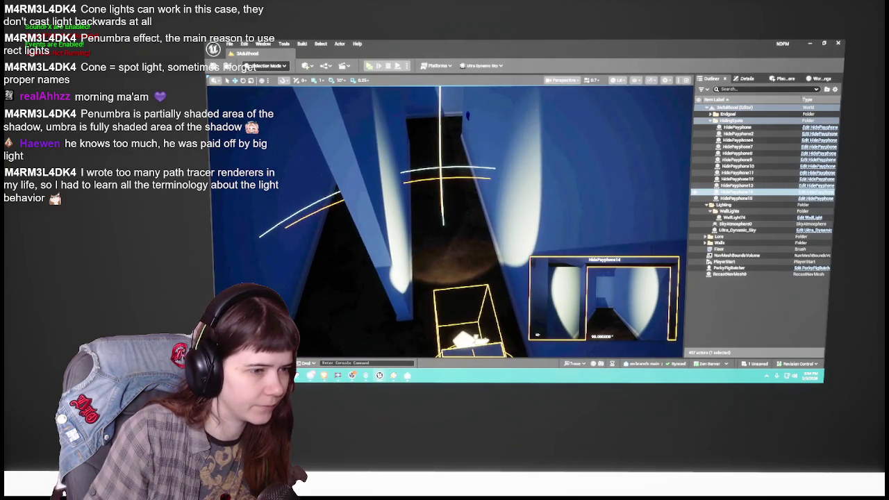
key(f)
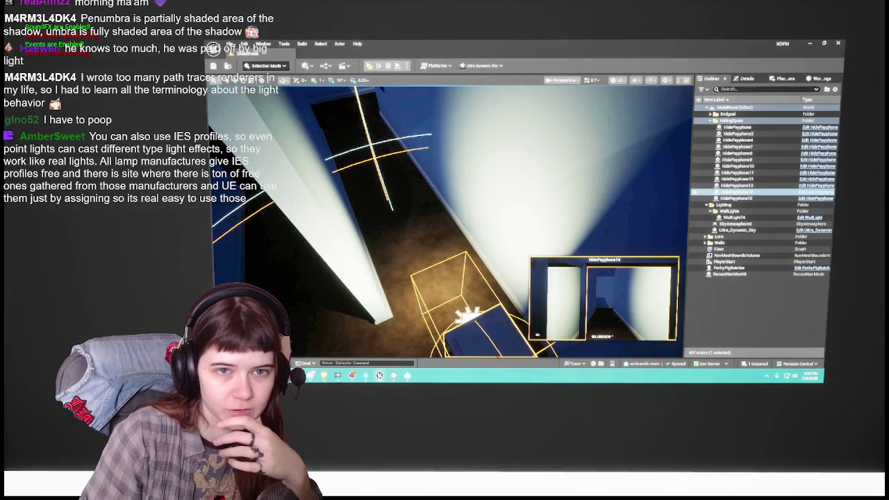
key(ctrl+s)
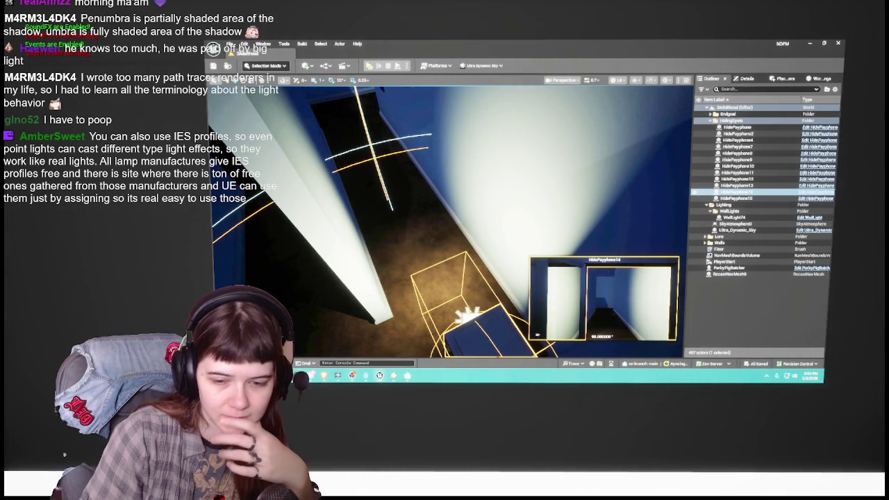
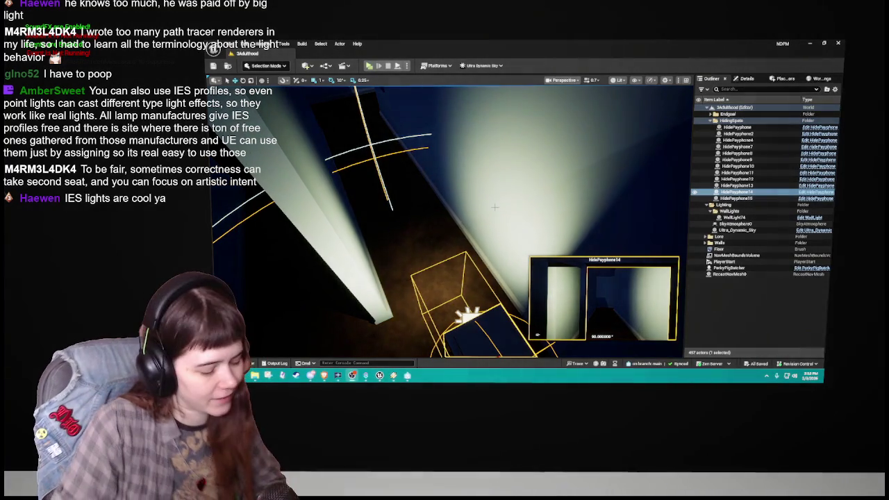
Step: Focus on HidePayphone14, briefly check its blueprint, and look down its hallway to the lit wall
key(f)
drag(479, 202, 493, 202)
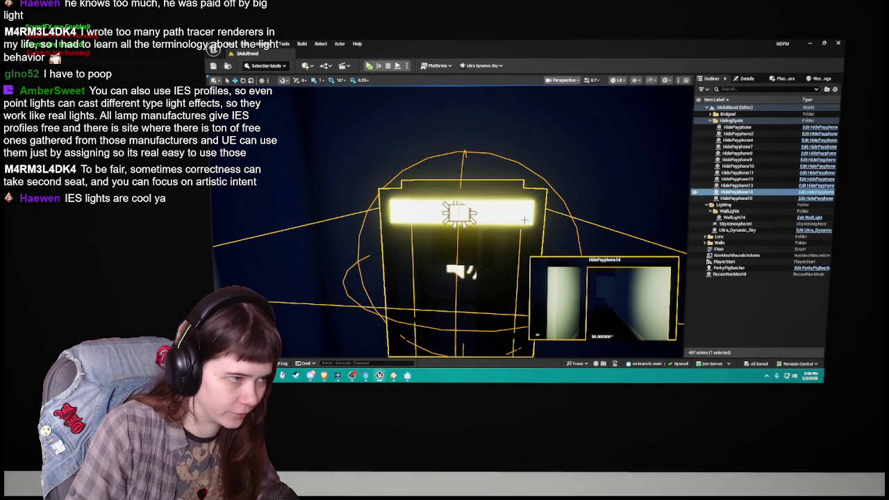
key(alt+Tab)
key(alt+Tab)
key(alt+Tab)
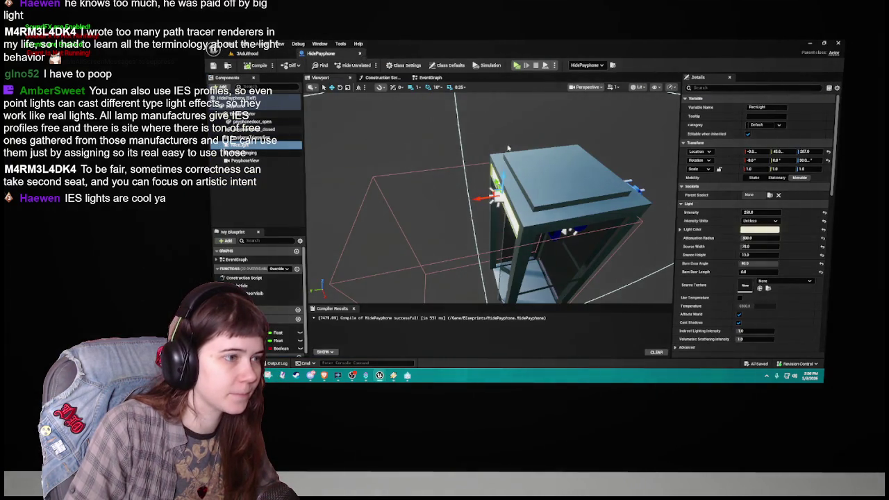
key(alt+Tab)
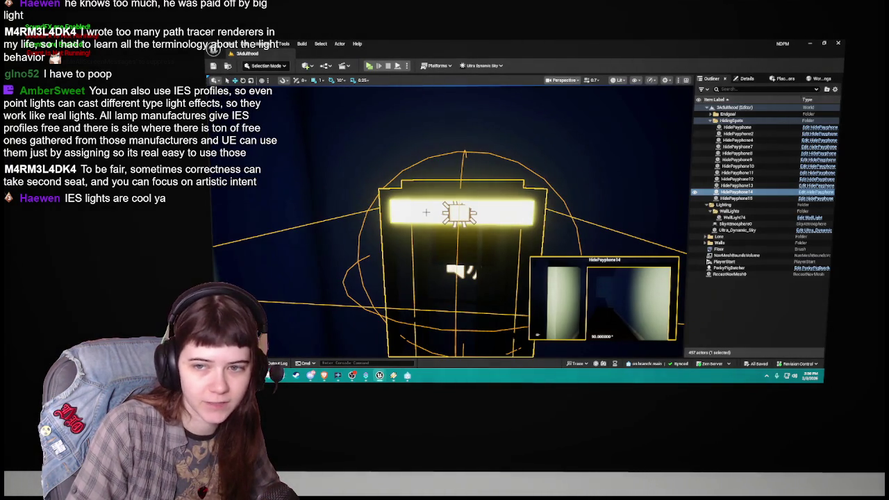
key(w)
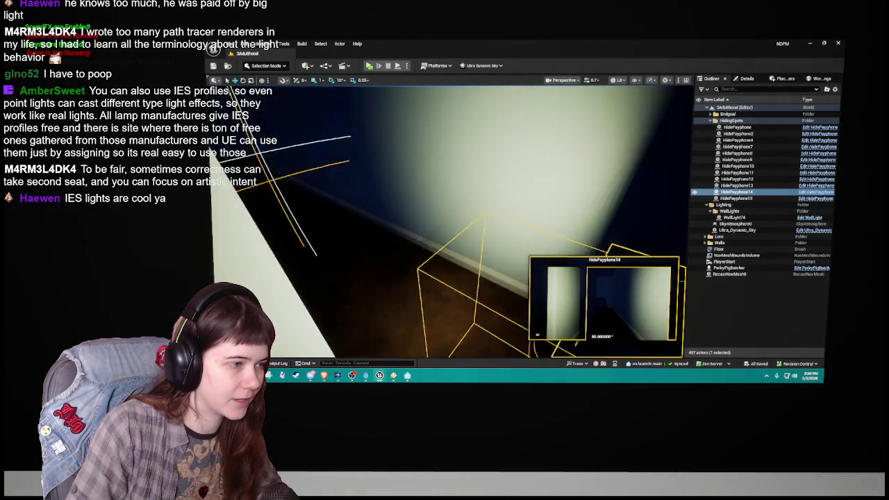
key(w)
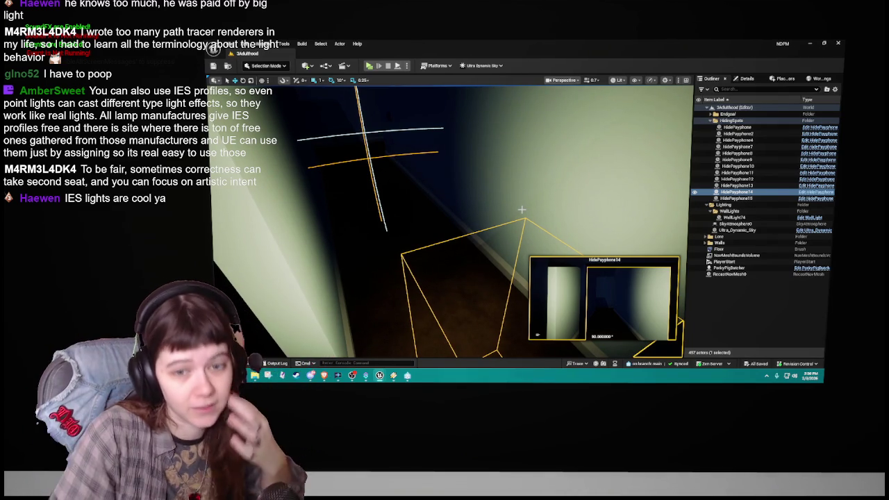
key(w)
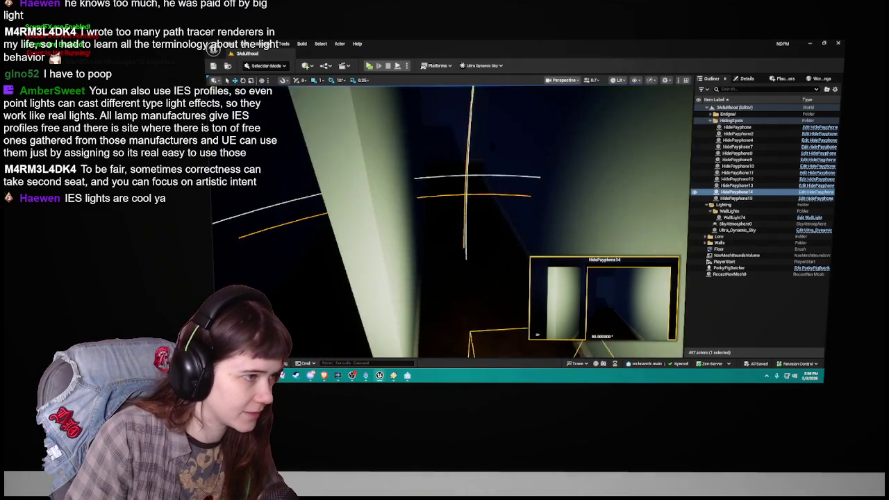
key(f)
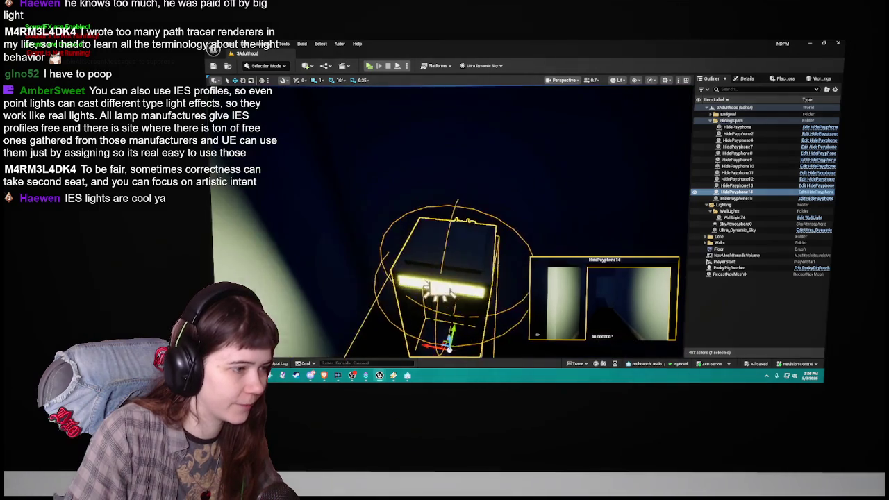
Step: Position the camera close above the HidePayphone box
key(w)
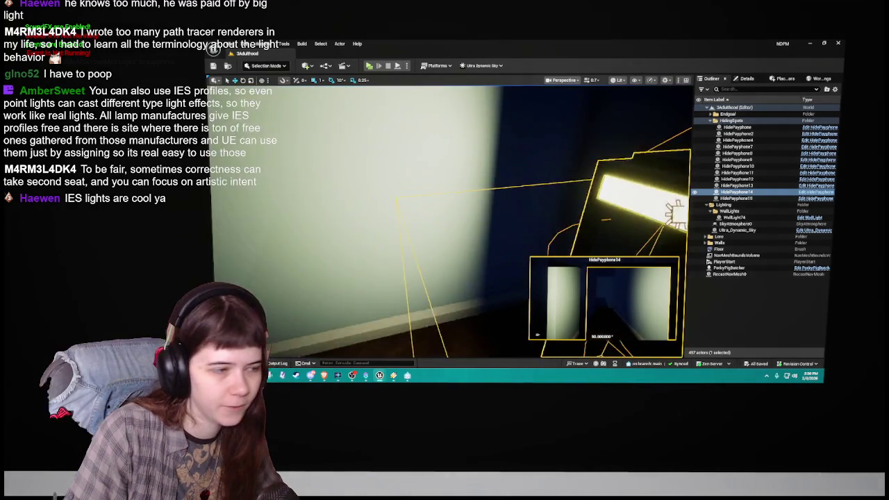
key(s)
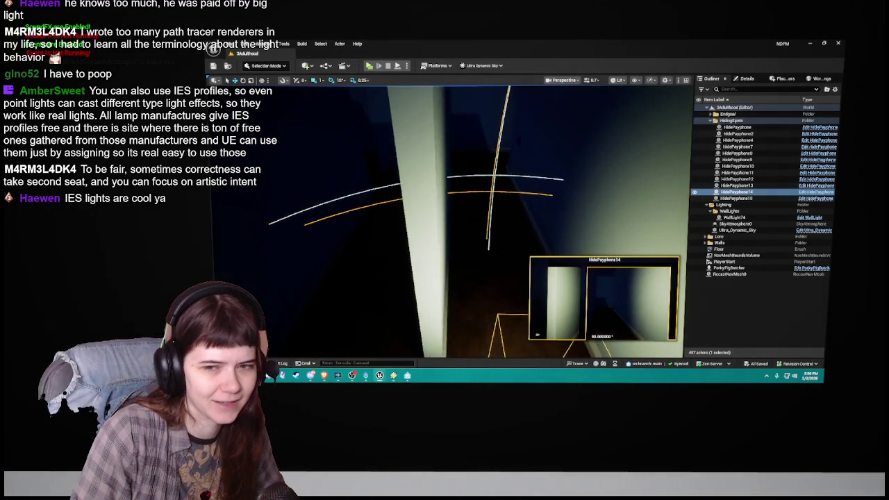
key(q)
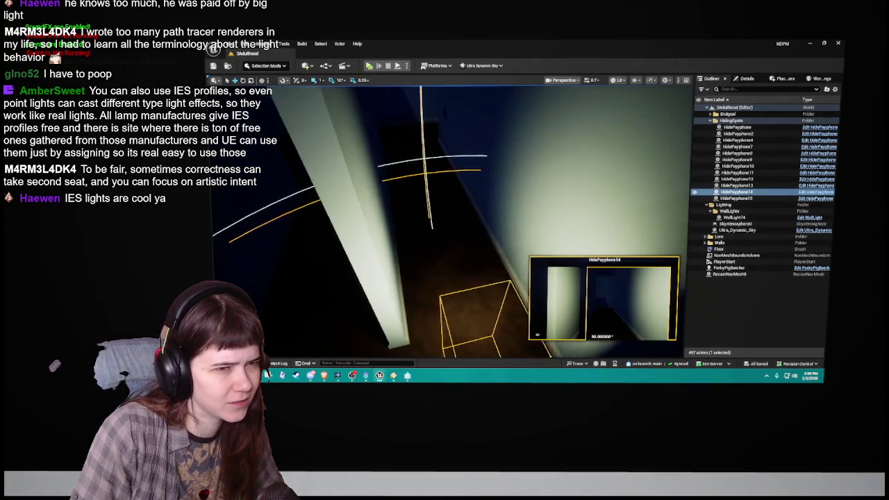
key(d)
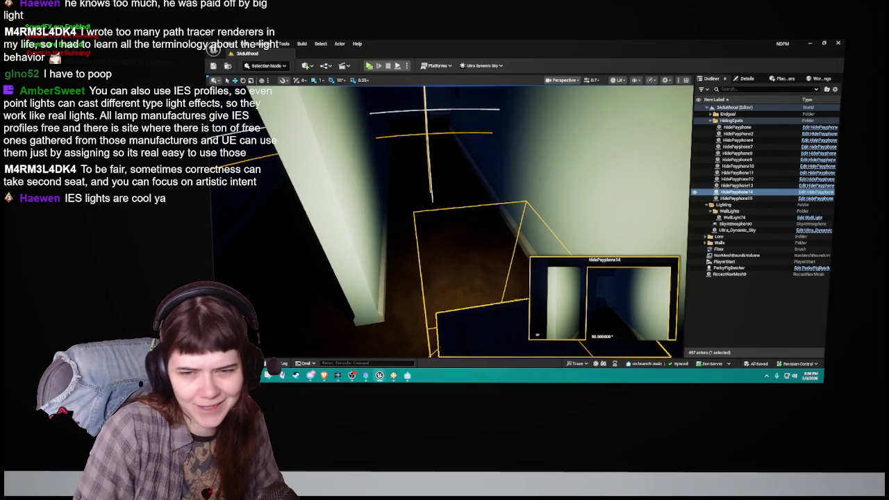
mouse_move(540, 196)
mouse_down()
mouse_move(535, 174)
mouse_move(518, 290)
mouse_up()
key(f)
mouse_move(537, 189)
mouse_down()
mouse_move(479, 250)
mouse_move(396, 287)
mouse_move(383, 308)
mouse_move(264, 243)
mouse_move(285, 243)
mouse_up()
mouse_move(523, 208)
mouse_down()
mouse_move(524, 180)
mouse_move(486, 208)
mouse_up()
Step: Select the HidePayphone hiding spot and slide it slightly sideways along one axis
click(524, 193)
click(434, 230)
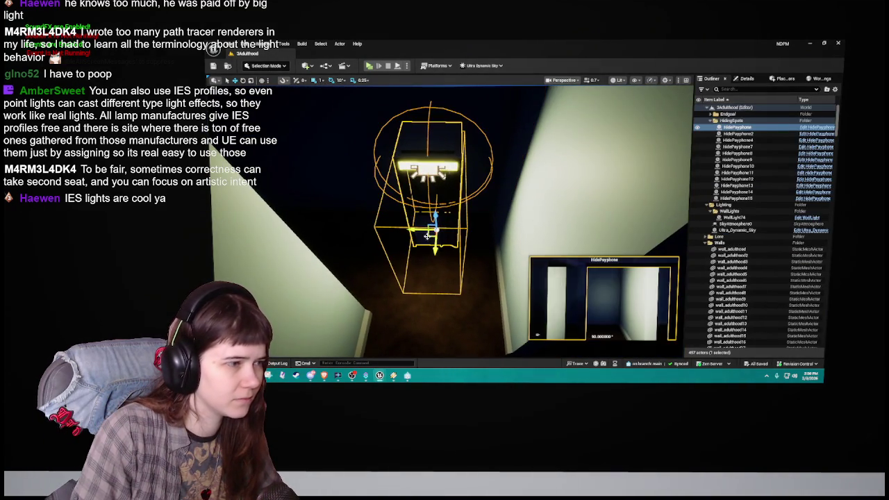
click(706, 242)
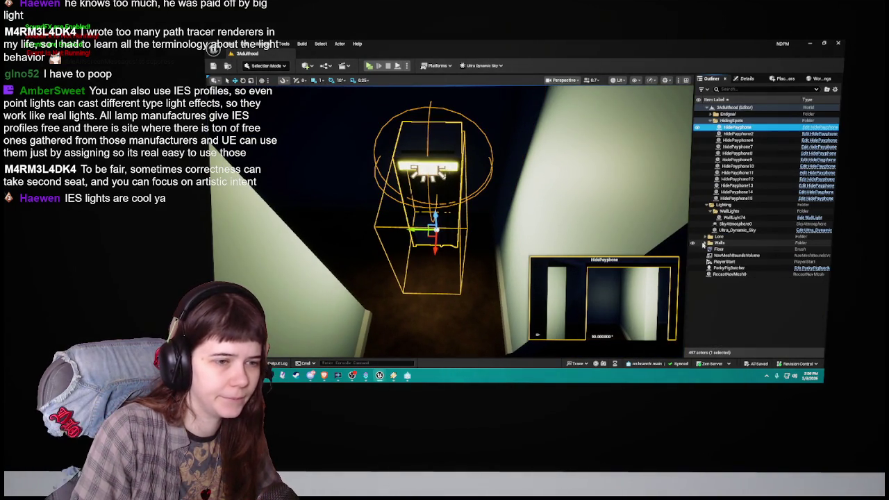
drag(405, 232, 420, 230)
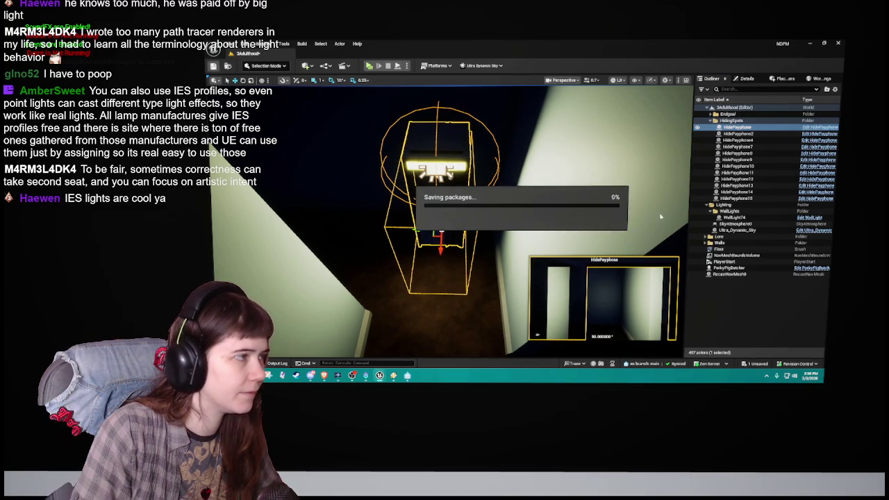
Step: Pull back to a high view over the maze and clear the selection
drag(430, 229, 487, 229)
mouse_move(569, 211)
mouse_down()
mouse_move(426, 201)
mouse_move(444, 208)
mouse_move(430, 198)
mouse_up()
click(426, 201)
click(734, 319)
mouse_move(357, 265)
mouse_down()
mouse_move(563, 350)
mouse_move(528, 346)
mouse_move(532, 374)
mouse_up()
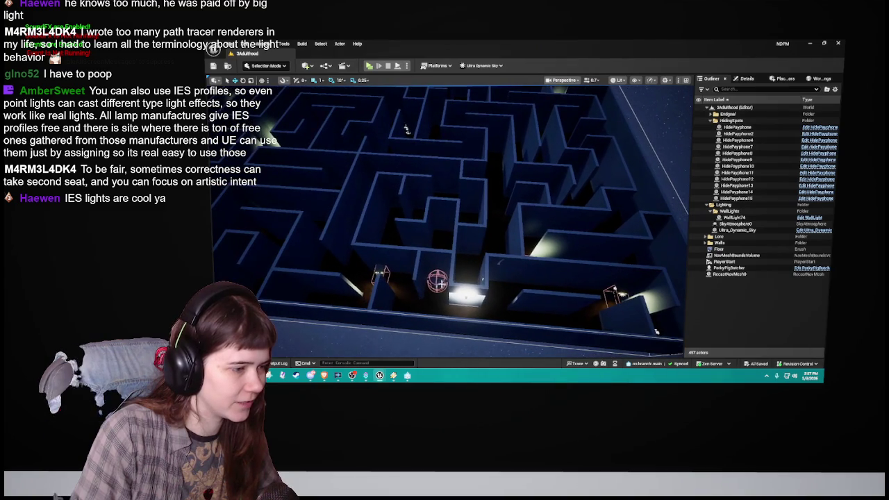
Step: Select WallLight74 and rename it to WallLight
click(465, 295)
drag(348, 261, 347, 261)
mouse_move(540, 252)
mouse_down()
mouse_move(540, 222)
mouse_move(507, 244)
mouse_move(499, 226)
mouse_move(426, 260)
mouse_up()
key(ctrl+d)
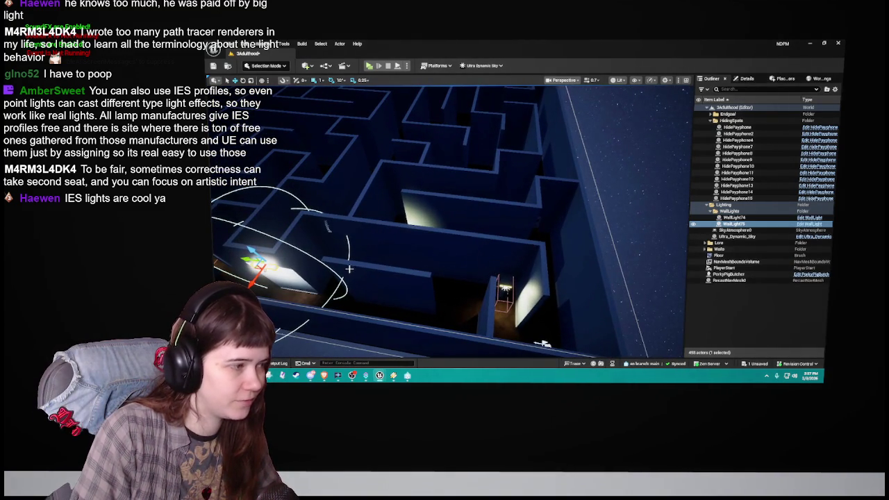
key(ctrl+z)
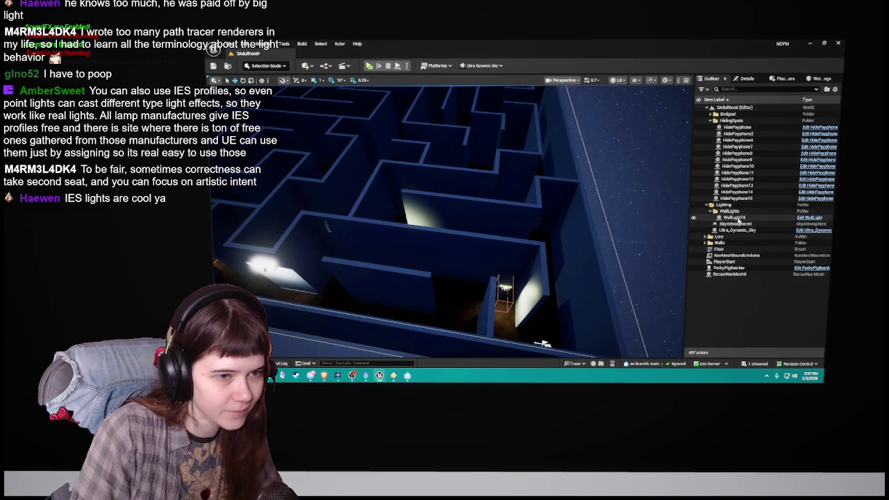
key(F2)
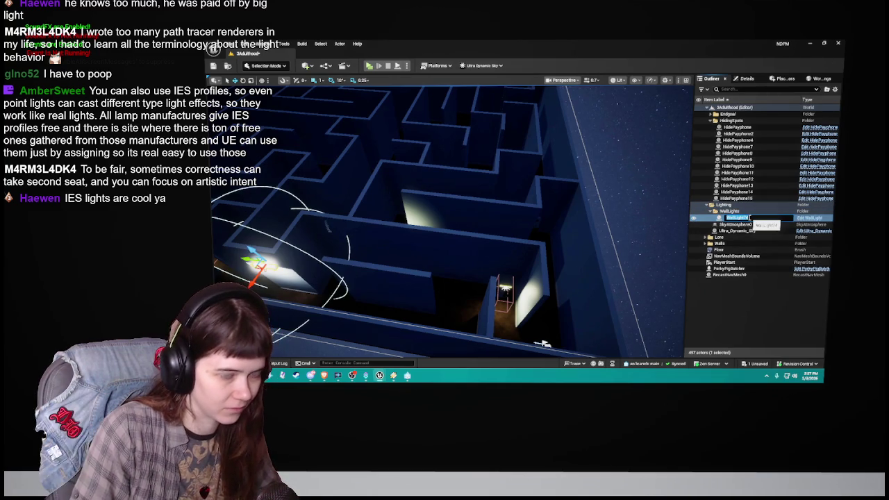
key(Return)
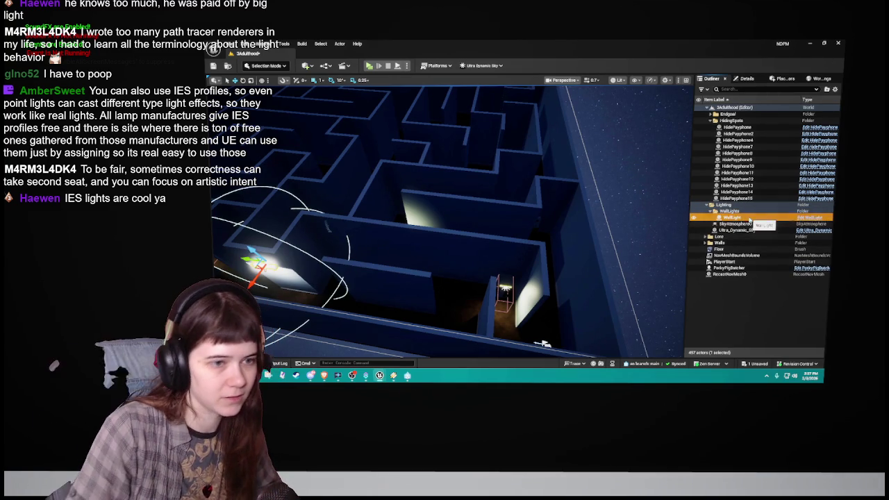
Step: Duplicate it as WallLight2, move it onto the right-hand maze wall, and save
key(ctrl+d)
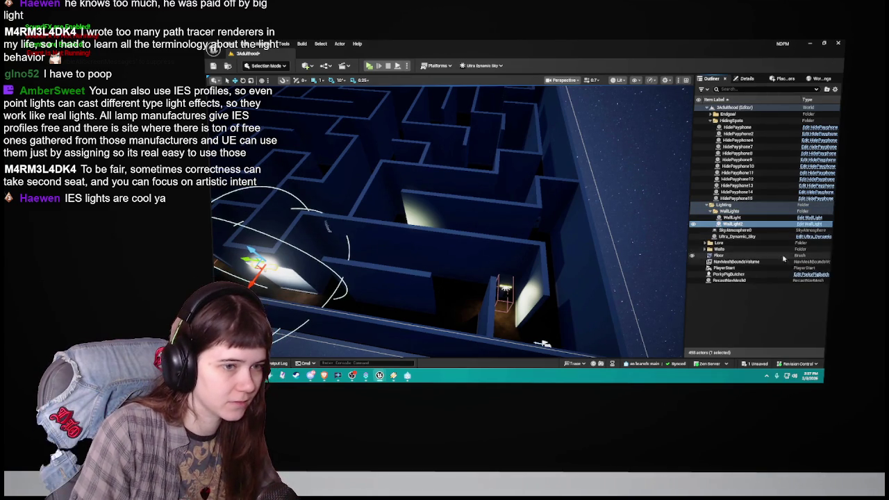
mouse_move(253, 264)
mouse_down()
mouse_move(486, 347)
mouse_move(526, 257)
mouse_move(514, 237)
mouse_move(552, 201)
mouse_up()
key(f)
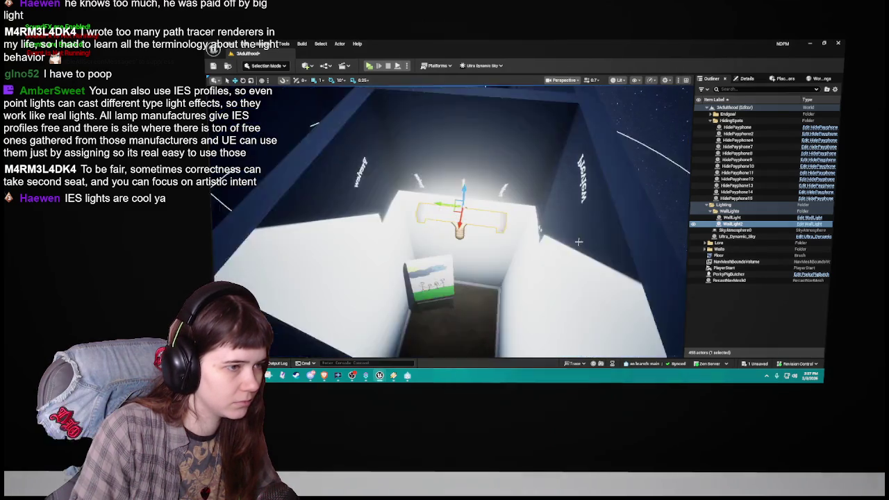
mouse_move(505, 260)
mouse_down()
mouse_move(450, 243)
mouse_move(462, 243)
mouse_up()
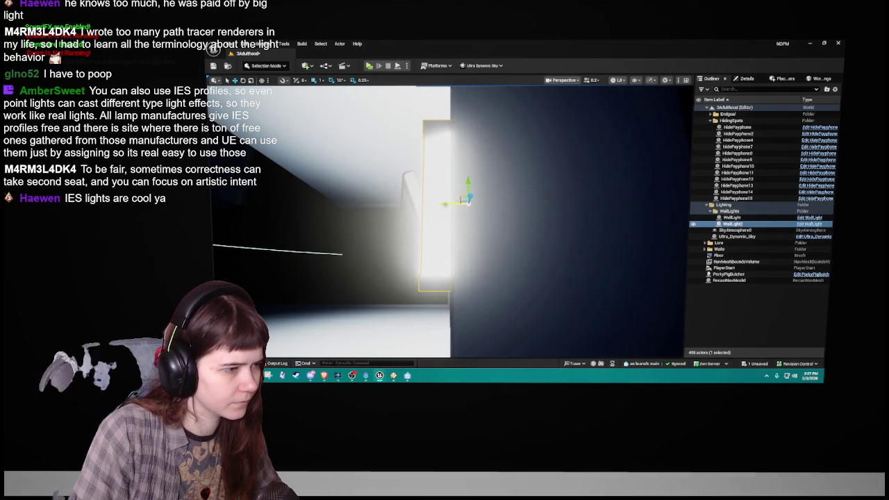
mouse_move(512, 227)
mouse_down()
mouse_move(473, 240)
mouse_move(429, 281)
mouse_move(452, 359)
mouse_up()
click(214, 66)
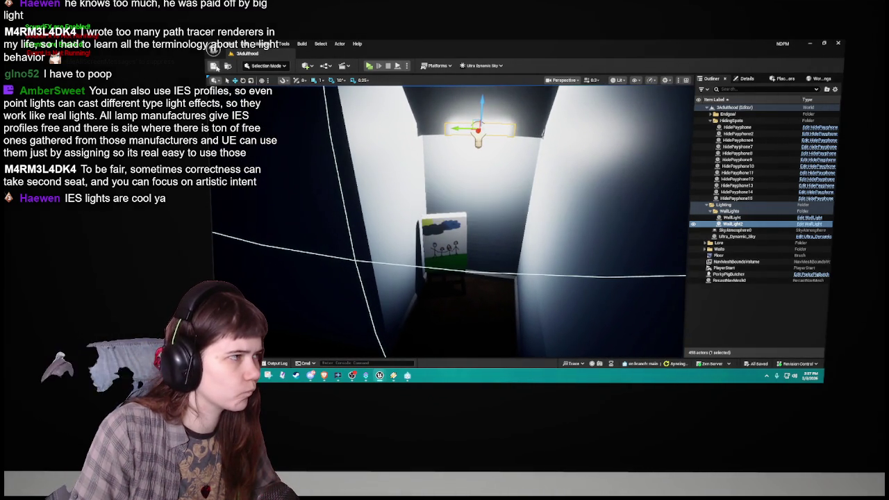
mouse_move(590, 206)
mouse_down()
mouse_move(555, 210)
mouse_move(587, 214)
mouse_move(564, 280)
mouse_up()
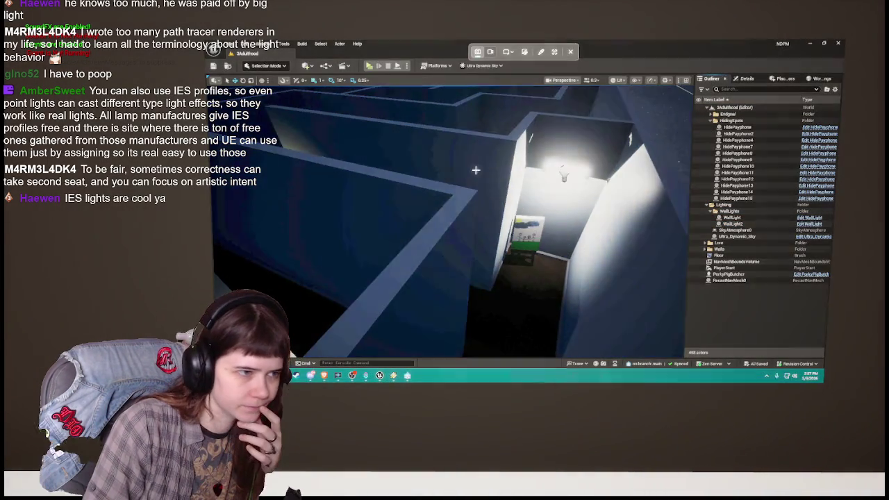
Step: Survey the lit corridor by the box, then run Build Geometry
drag(421, 149, 649, 308)
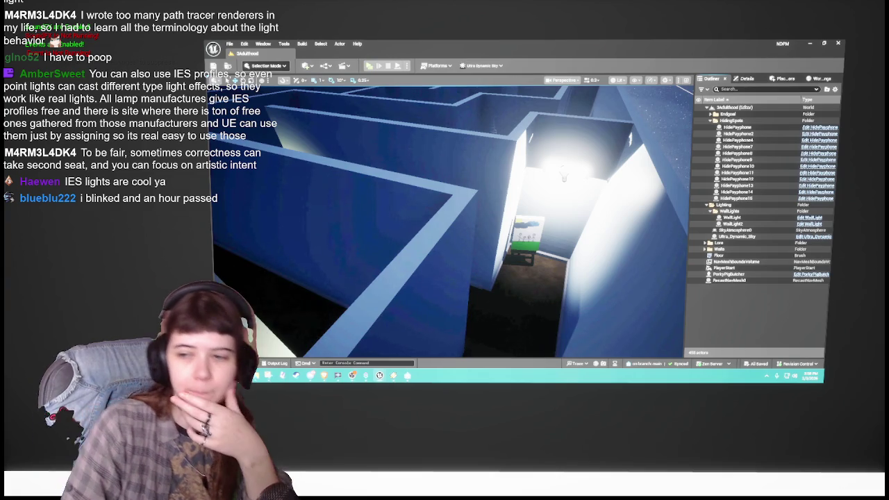
mouse_move(447, 209)
mouse_down()
mouse_move(447, 94)
mouse_move(578, 214)
mouse_move(638, 354)
mouse_up()
mouse_move(460, 89)
mouse_down()
mouse_move(417, 243)
mouse_move(416, 208)
mouse_move(434, 201)
mouse_move(243, 260)
mouse_move(291, 250)
mouse_up()
scroll(437, 275, up, 10)
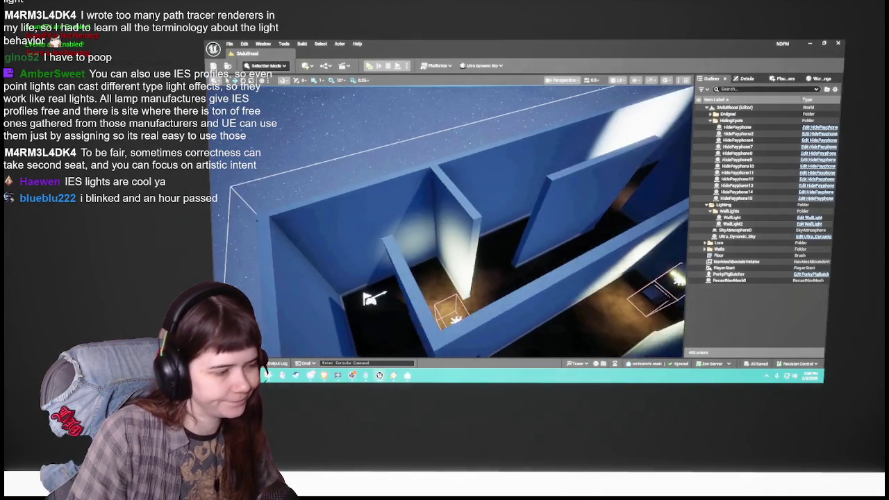
scroll(447, 331, down, 10)
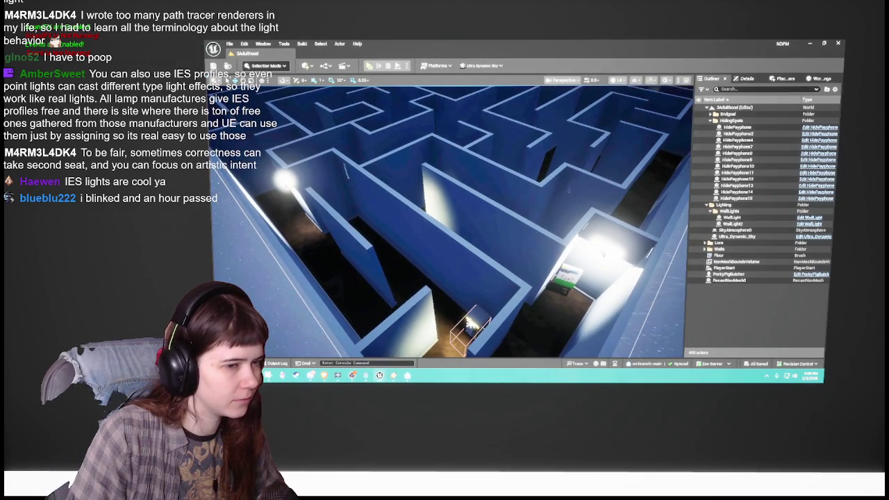
scroll(497, 231, down, 2)
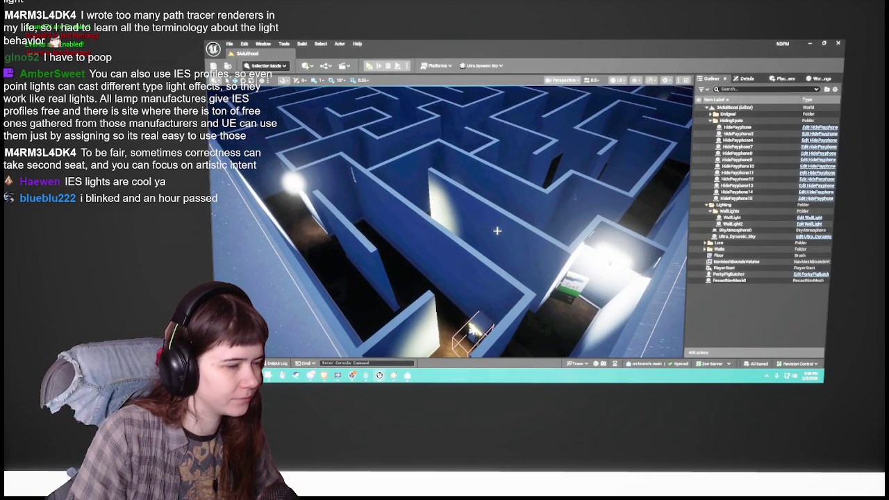
click(303, 44)
click(345, 168)
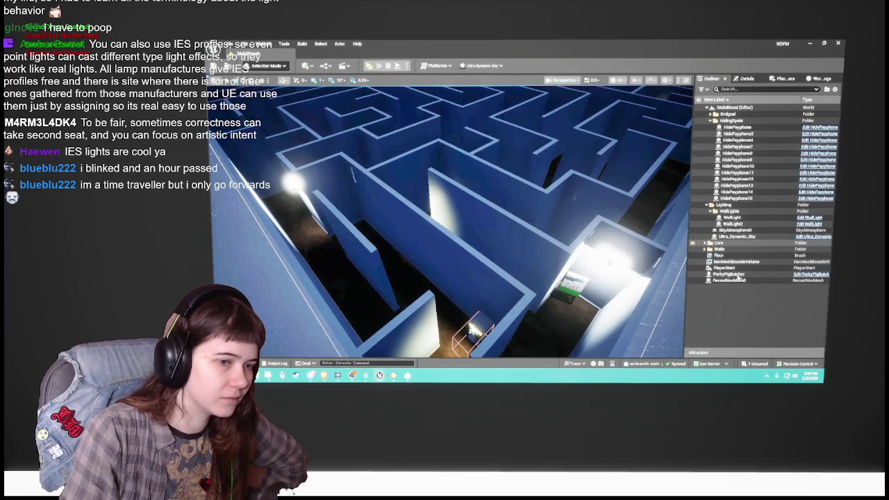
Step: Collapse the HidingSpots folder, run Build All Levels, and close the Message Log
click(712, 121)
click(302, 44)
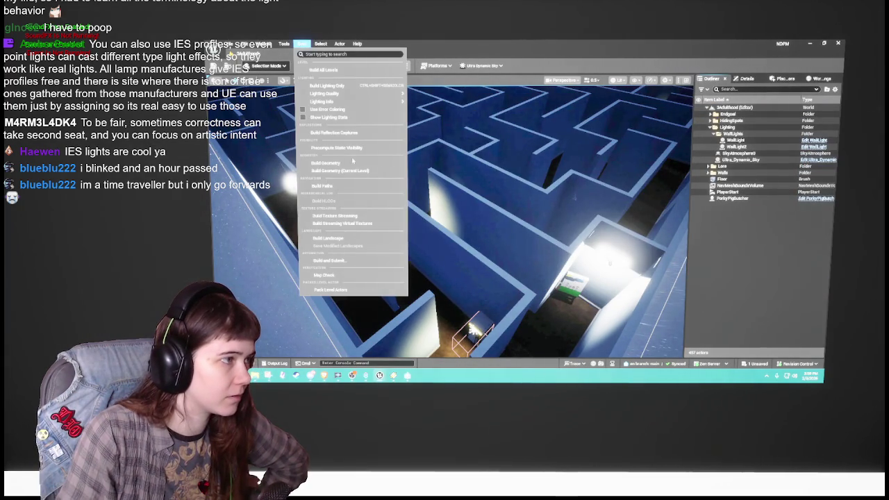
click(364, 190)
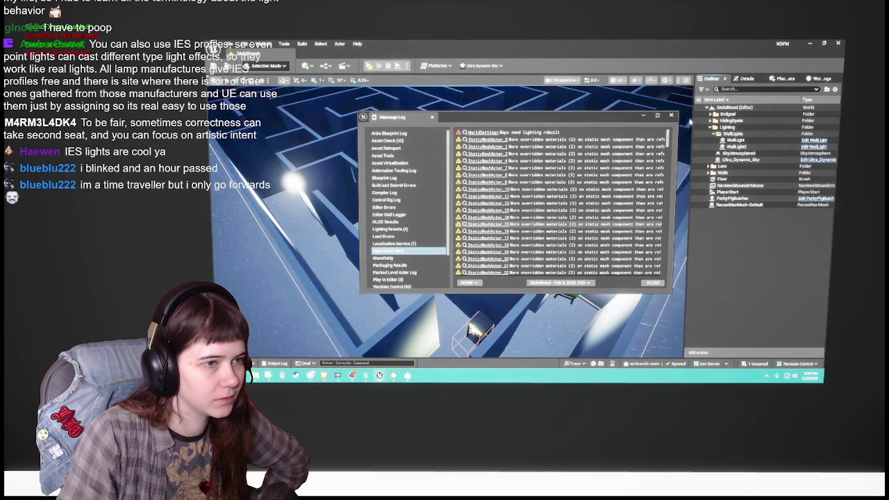
click(671, 116)
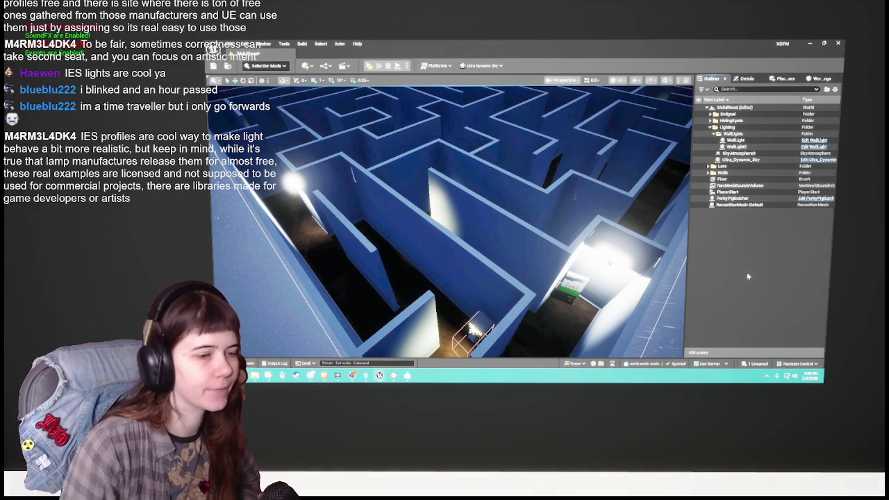
key(f)
click(636, 81)
click(605, 226)
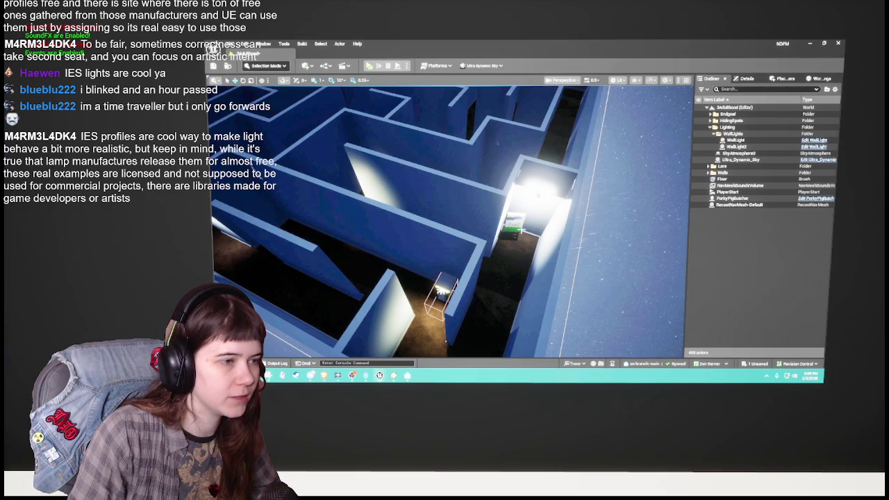
key(p)
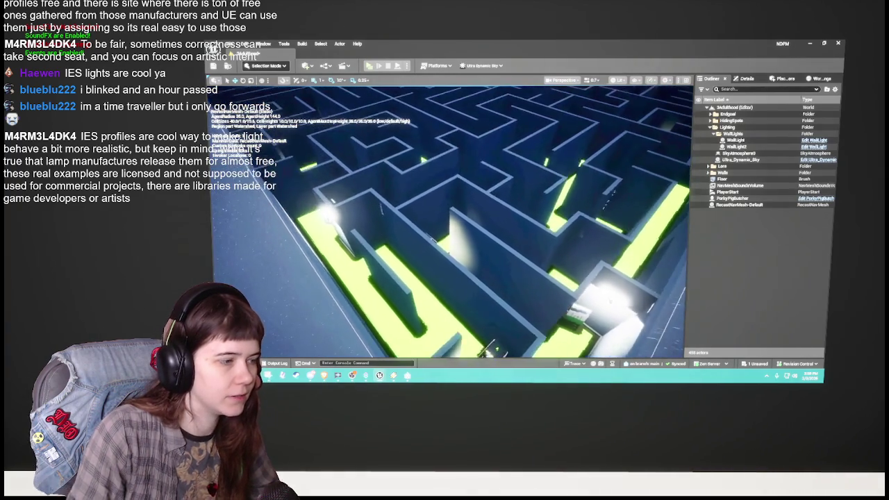
scroll(489, 347, down, 5)
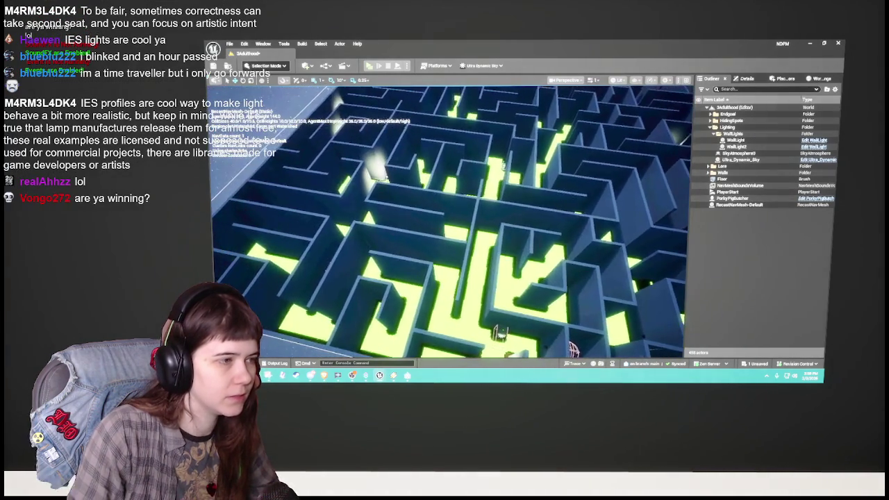
scroll(490, 347, up, 10)
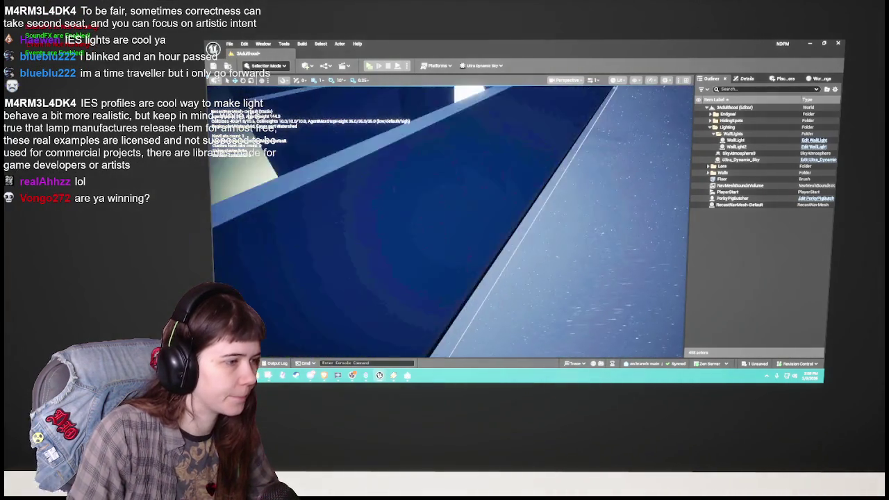
scroll(451, 221, down, 8)
click(637, 82)
click(660, 217)
scroll(660, 217, up, 3)
scroll(660, 217, up, 2)
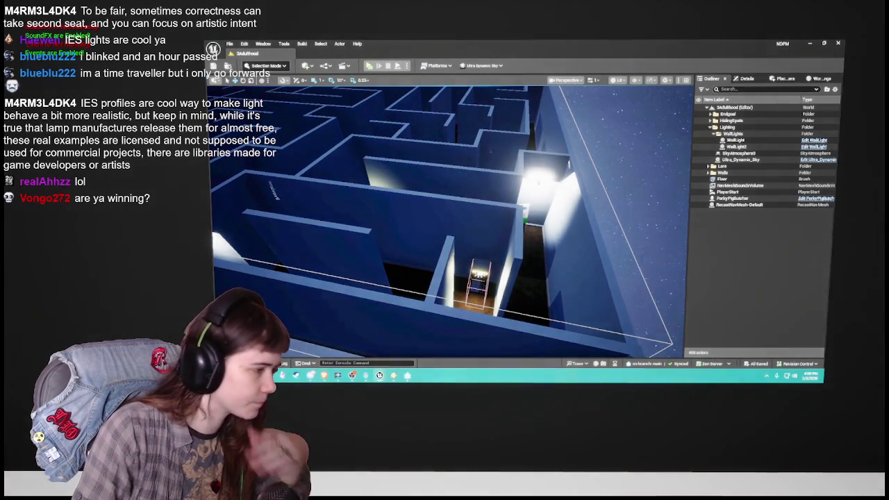
key(ctrl+space)
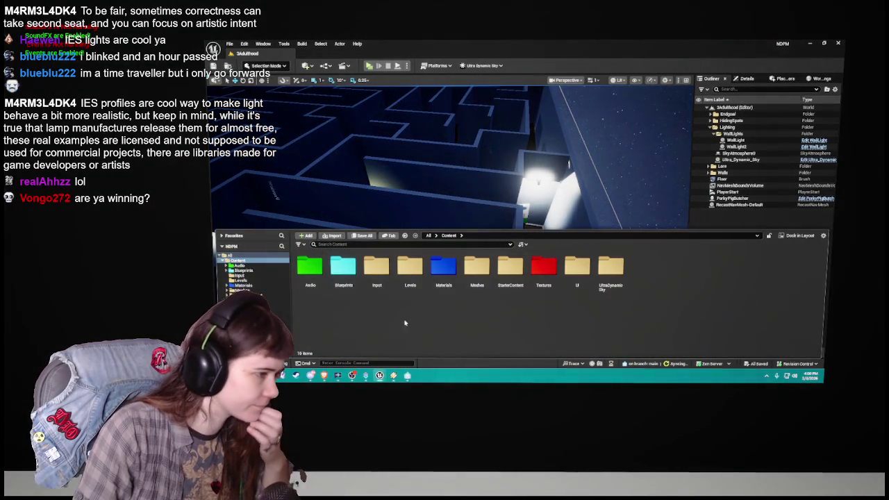
Step: Enter the Levels folder and load the 2Tweenhood map
double_click(415, 284)
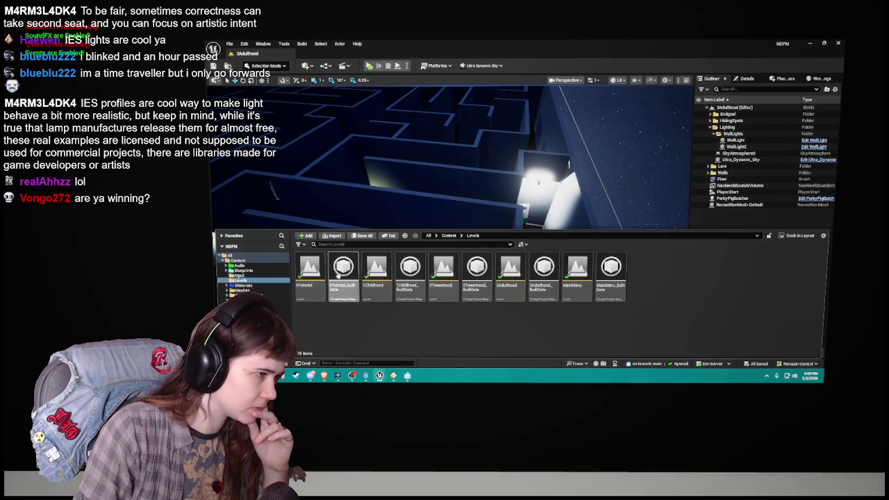
click(448, 293)
double_click(448, 291)
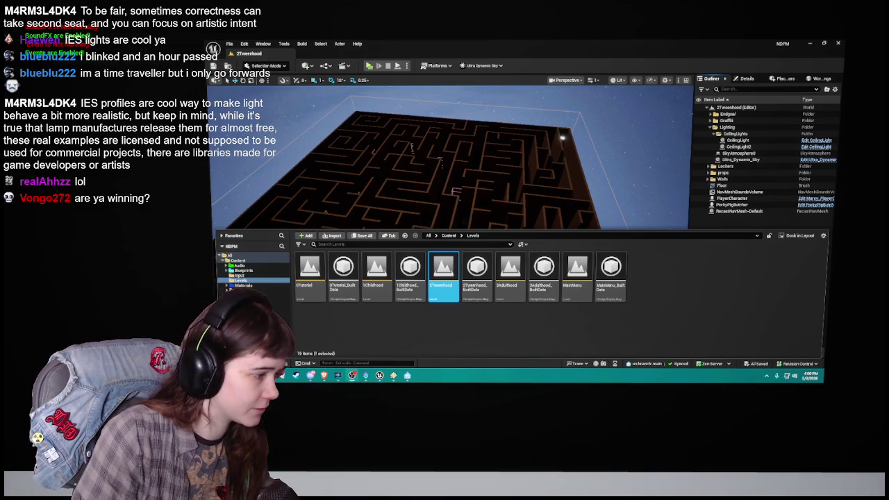
Step: Close the Content Drawer, select CeilingLight, and inspect its blueprint before returning to the level
click(423, 292)
mouse_move(422, 292)
mouse_down()
mouse_move(285, 319)
mouse_move(343, 135)
mouse_move(391, 199)
mouse_move(407, 95)
mouse_move(412, 165)
mouse_move(338, 131)
mouse_move(419, 292)
mouse_move(434, 242)
mouse_move(449, 242)
mouse_move(440, 257)
mouse_move(491, 275)
mouse_move(502, 253)
mouse_move(456, 241)
mouse_move(480, 236)
mouse_up()
click(449, 242)
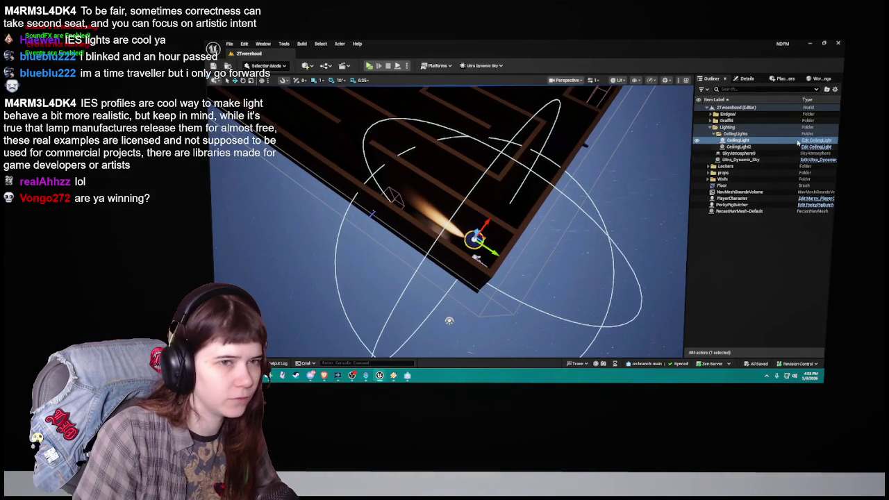
click(813, 141)
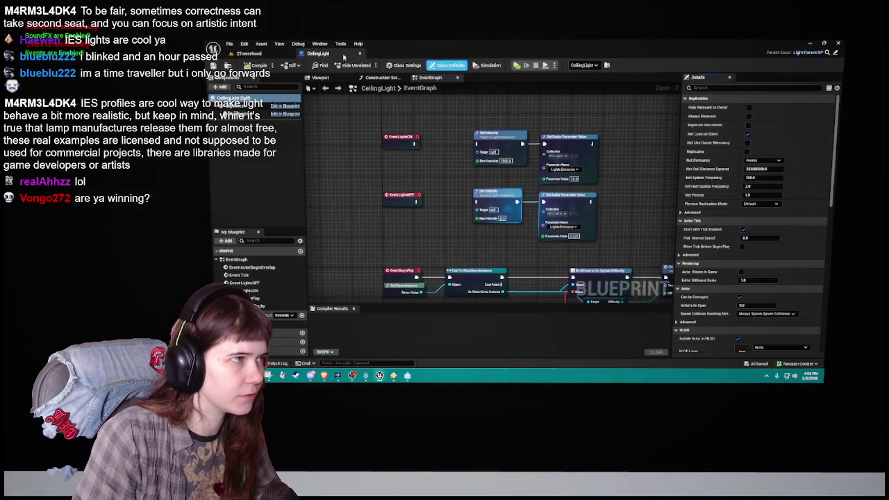
click(359, 53)
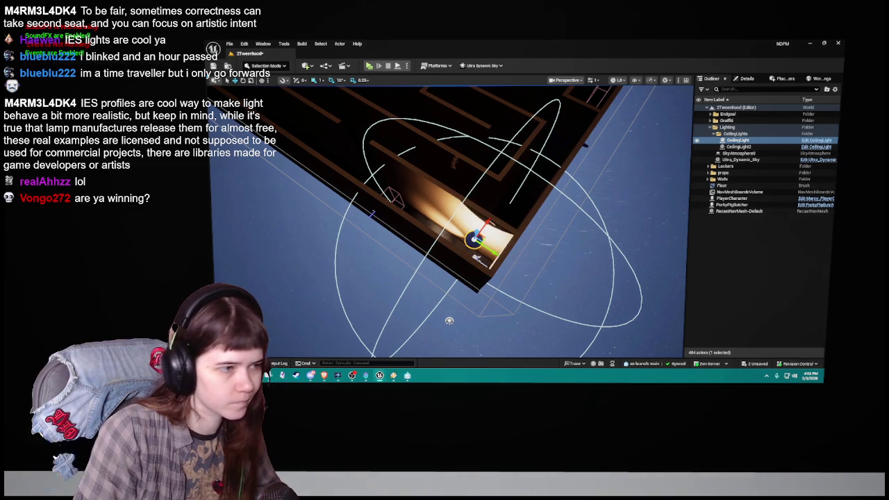
Step: Orbit around the CeilingLight to see its radius, and save the level
mouse_move(624, 227)
mouse_down()
mouse_move(635, 153)
mouse_move(632, 222)
mouse_up()
mouse_move(449, 326)
mouse_down()
mouse_move(449, 337)
mouse_move(434, 171)
mouse_up()
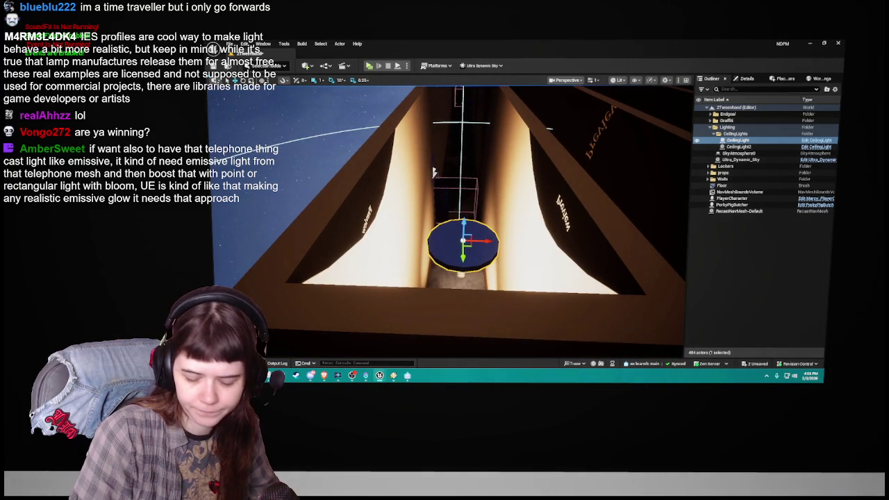
mouse_move(434, 171)
mouse_down()
mouse_move(361, 184)
mouse_move(396, 177)
mouse_up()
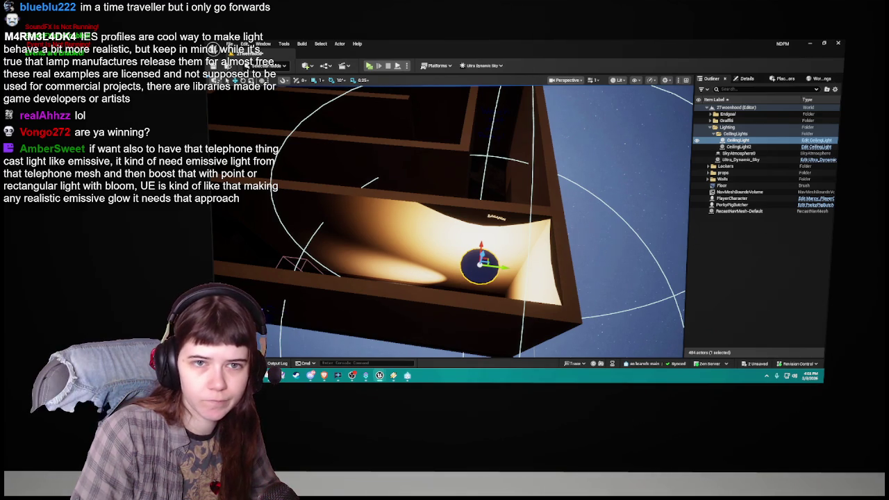
key(ctrl+s)
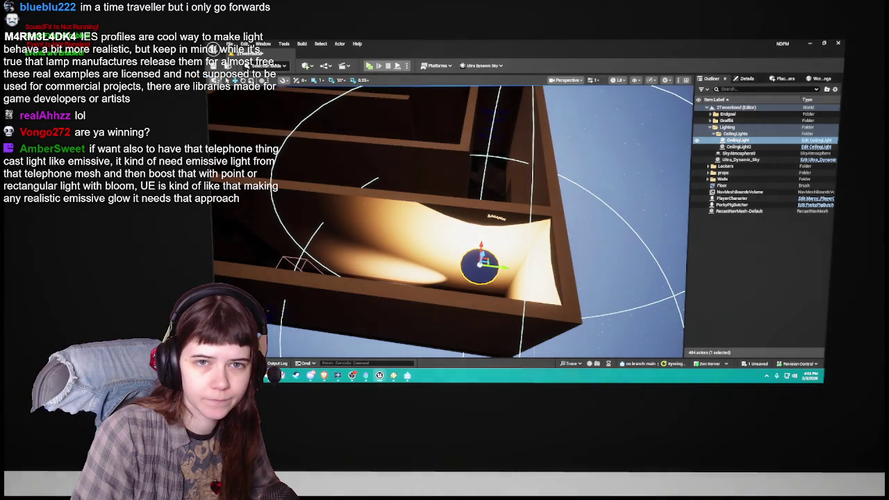
drag(565, 197, 529, 254)
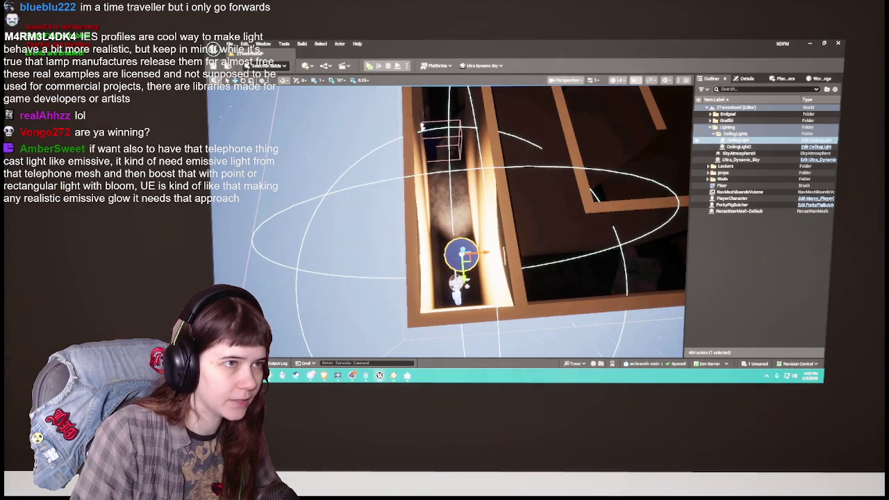
Step: Set the viewport's movement grid snap to 50 units
click(637, 80)
click(221, 92)
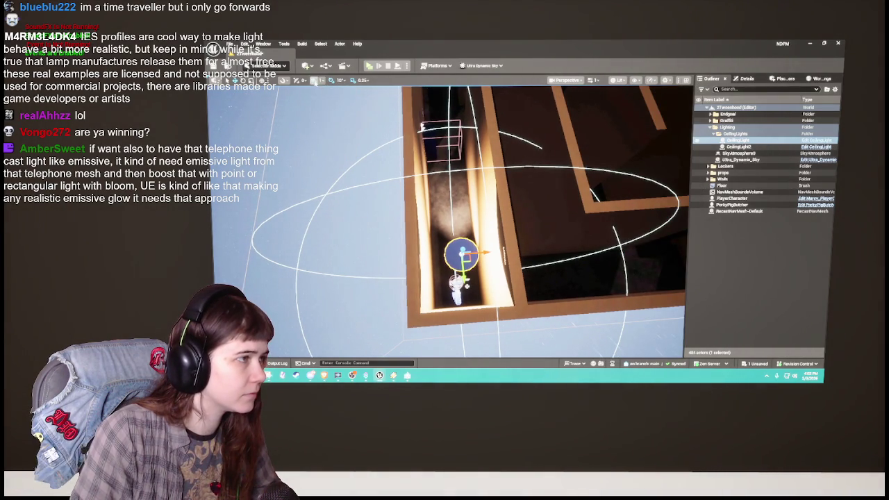
click(323, 81)
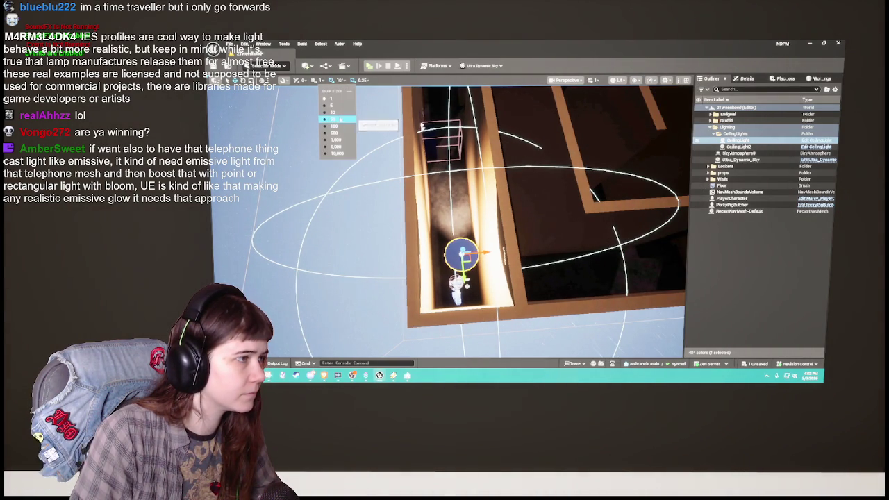
click(336, 119)
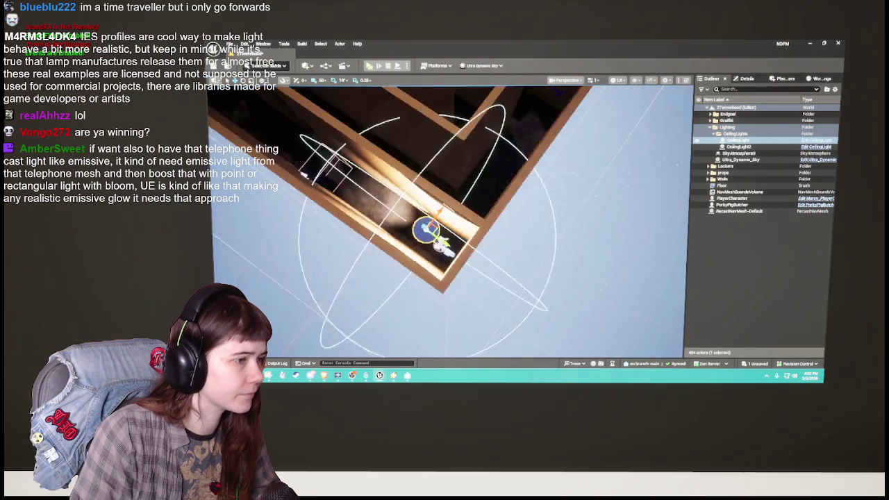
key(w)
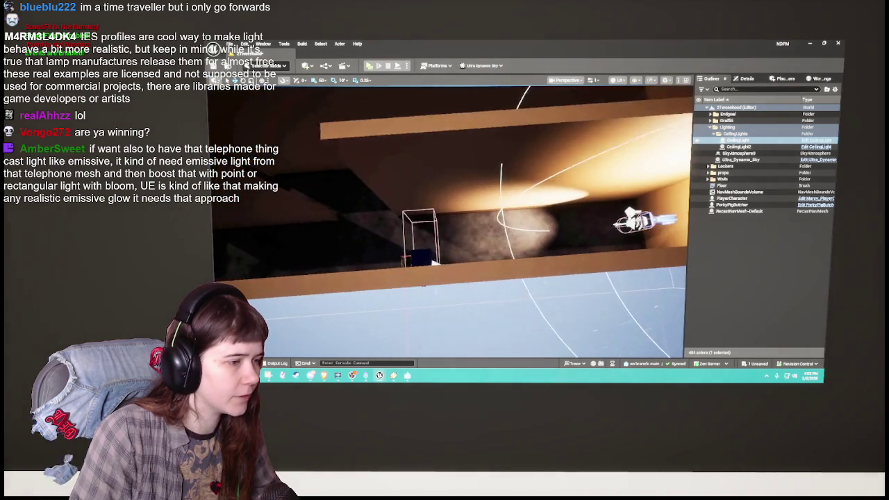
Step: Slide the ceiling light left toward the box, check it from above, and duplicate it
mouse_move(643, 233)
mouse_down()
mouse_move(532, 234)
mouse_move(409, 219)
mouse_move(434, 225)
mouse_move(389, 247)
mouse_up()
key(f)
drag(448, 222, 481, 248)
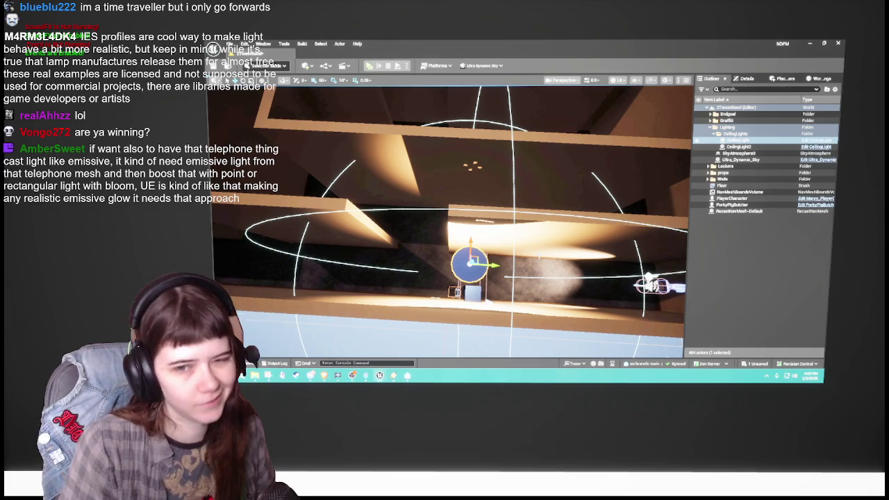
mouse_move(448, 223)
mouse_down()
mouse_move(448, 181)
mouse_move(541, 239)
mouse_up()
key(ctrl+d)
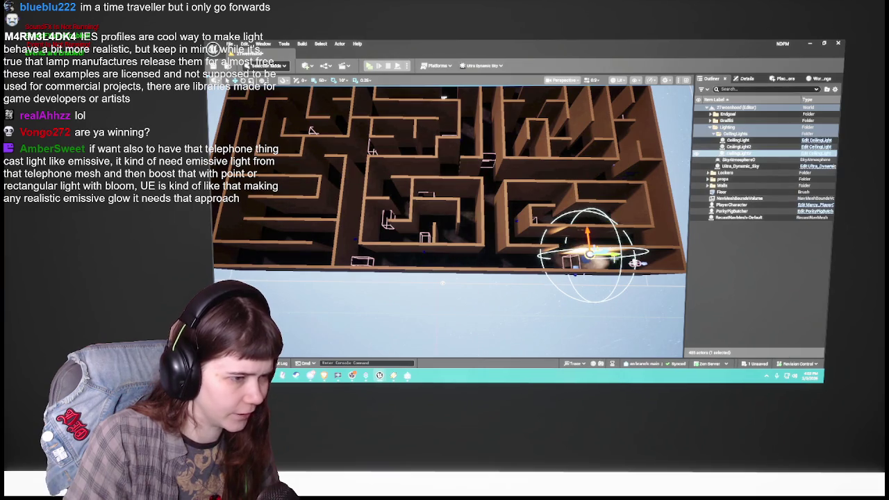
Step: Move the copied ceiling light left along the corridor and check its properties
mouse_move(605, 255)
mouse_down()
mouse_move(380, 257)
mouse_move(611, 259)
mouse_move(507, 258)
mouse_up()
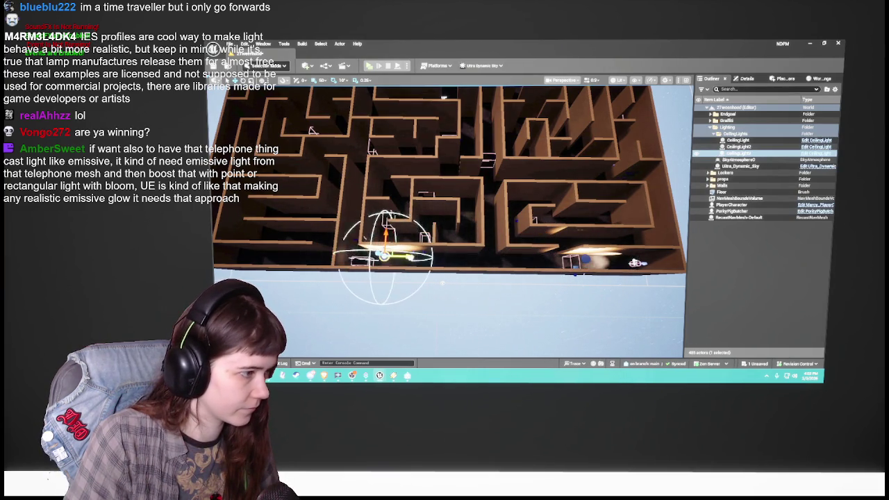
key(f)
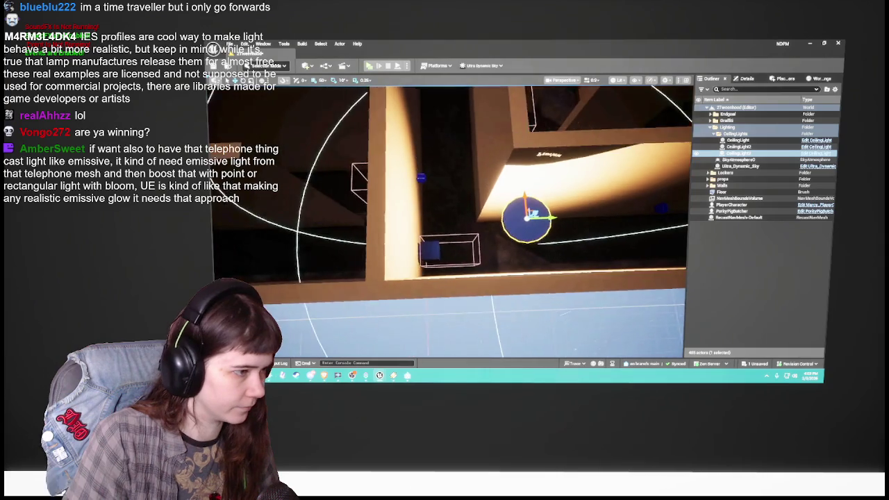
scroll(448, 223, down, 3)
mouse_move(505, 246)
mouse_down()
mouse_move(514, 286)
mouse_move(531, 290)
mouse_up()
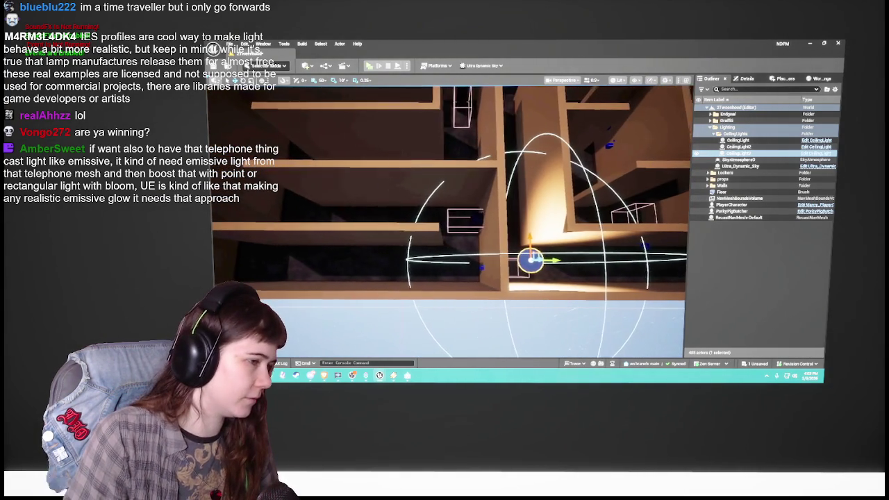
click(464, 219)
scroll(452, 209, up, 5)
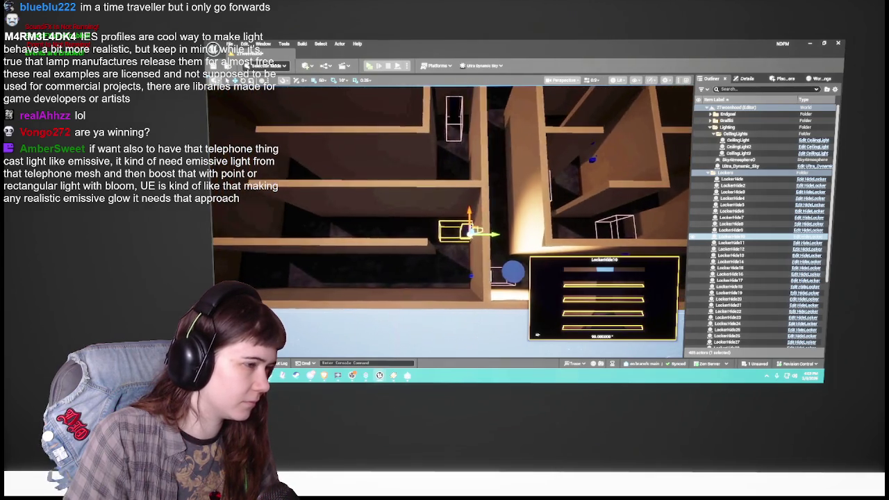
scroll(499, 271, up, 3)
click(498, 271)
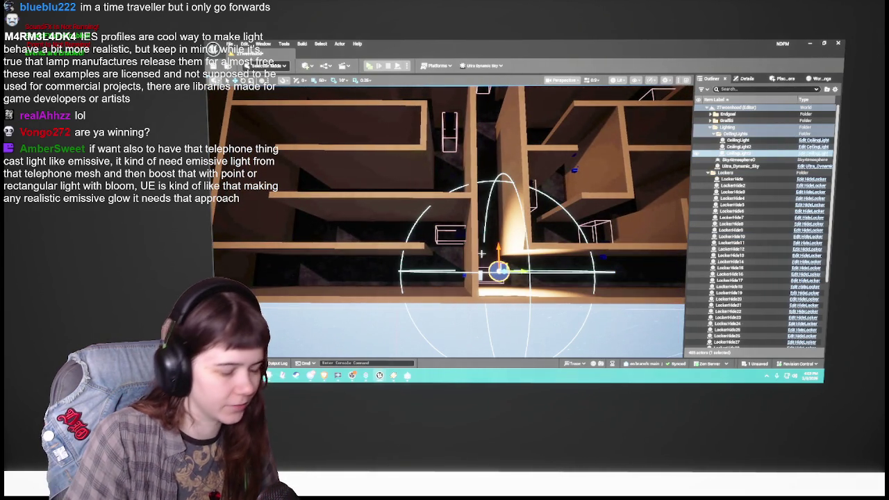
scroll(452, 223, down, 5)
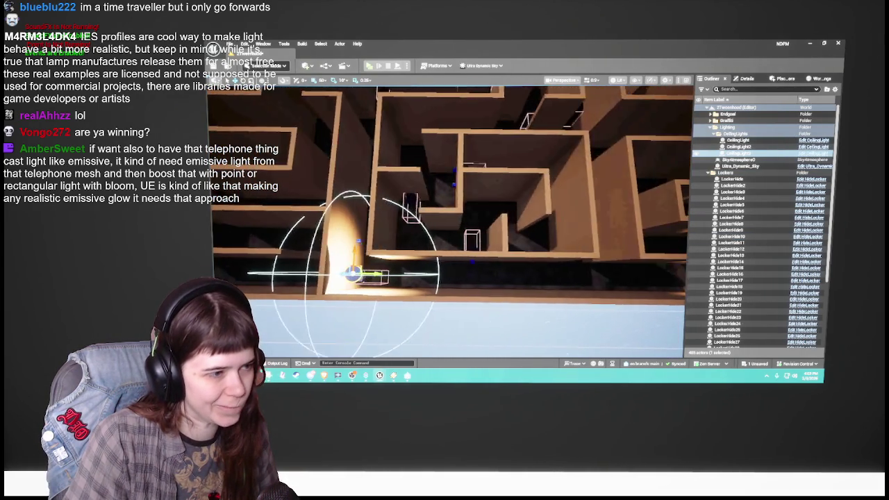
mouse_move(519, 206)
mouse_down()
mouse_move(487, 206)
mouse_move(518, 205)
mouse_up()
click(736, 80)
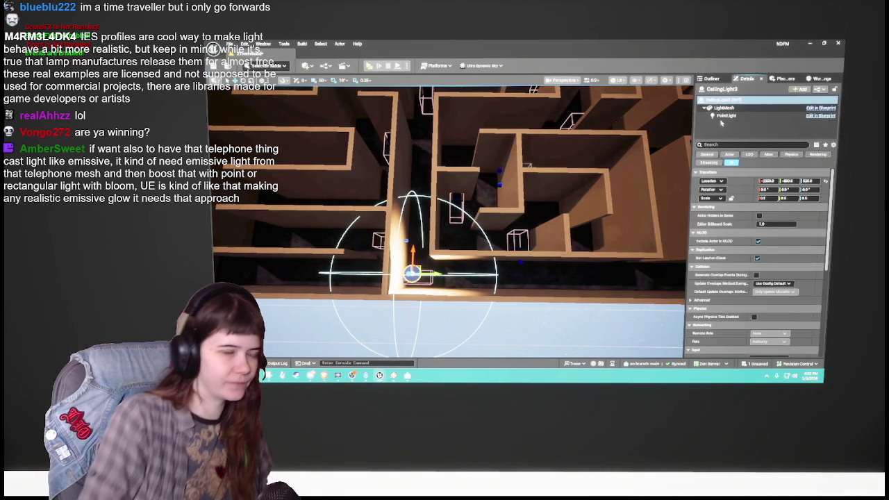
click(721, 81)
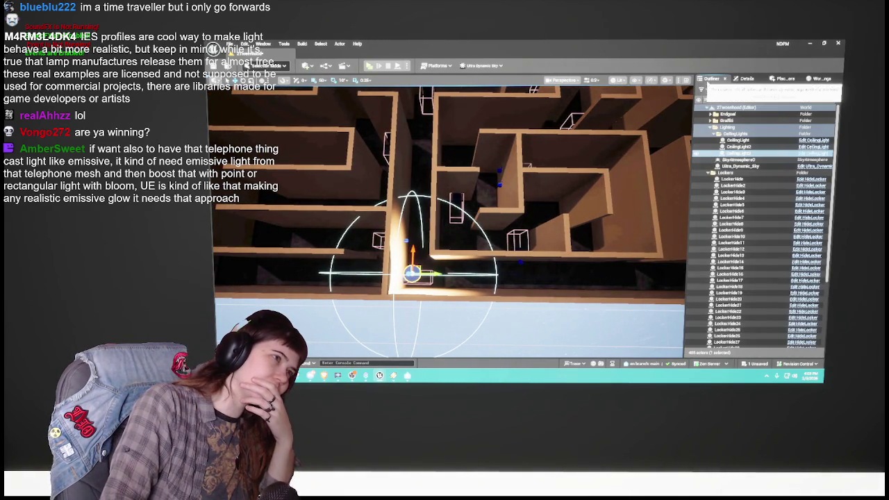
Step: Save the level and fly back for a wider top-down view of the maze
key(ctrl+s)
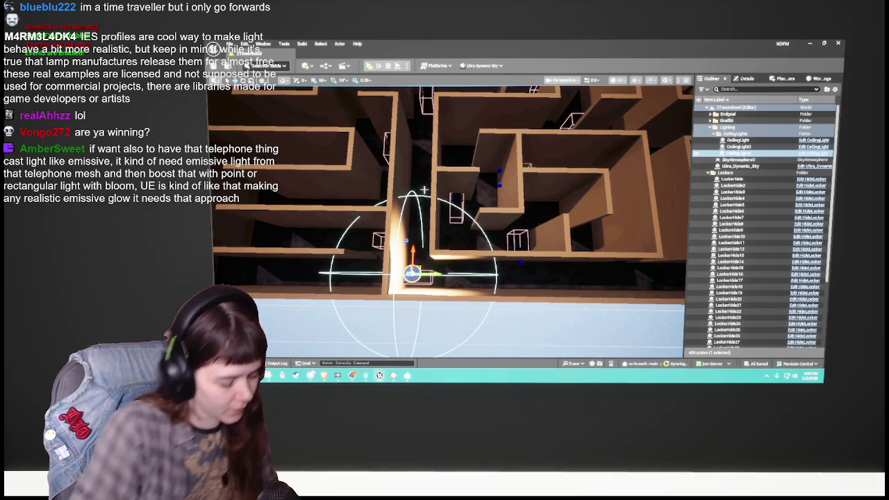
key(Left)
key(Down)
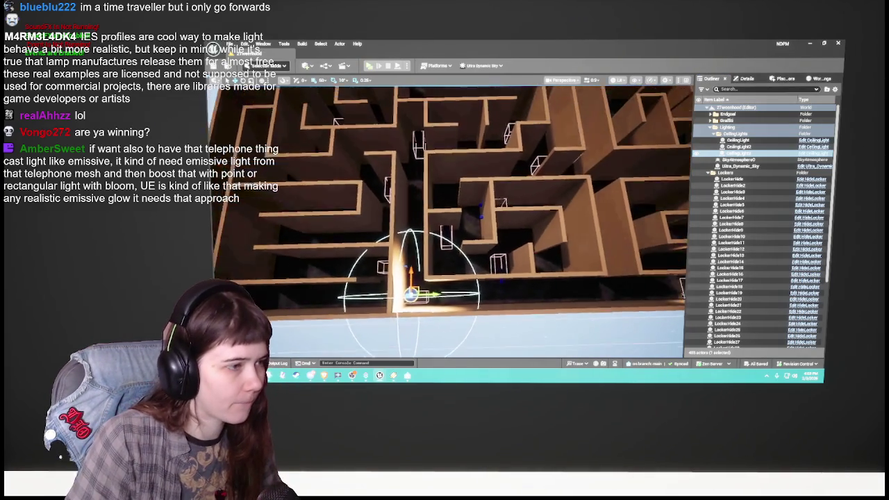
key(Down)
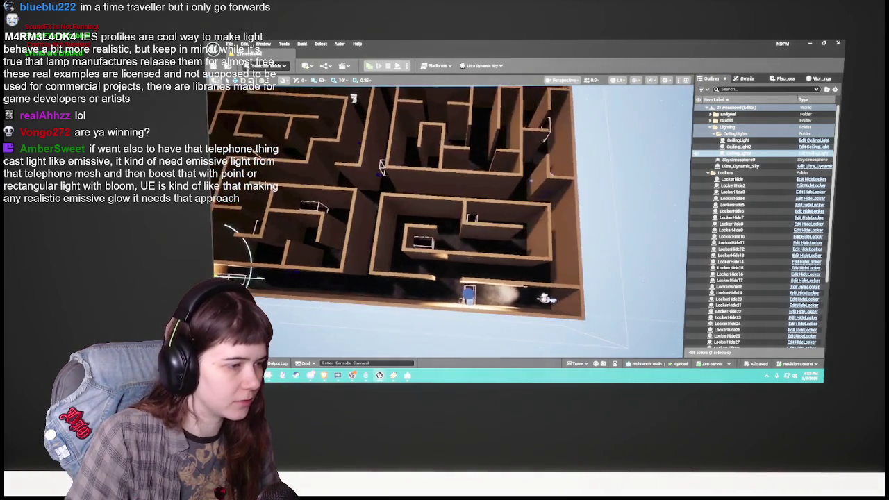
key(Up)
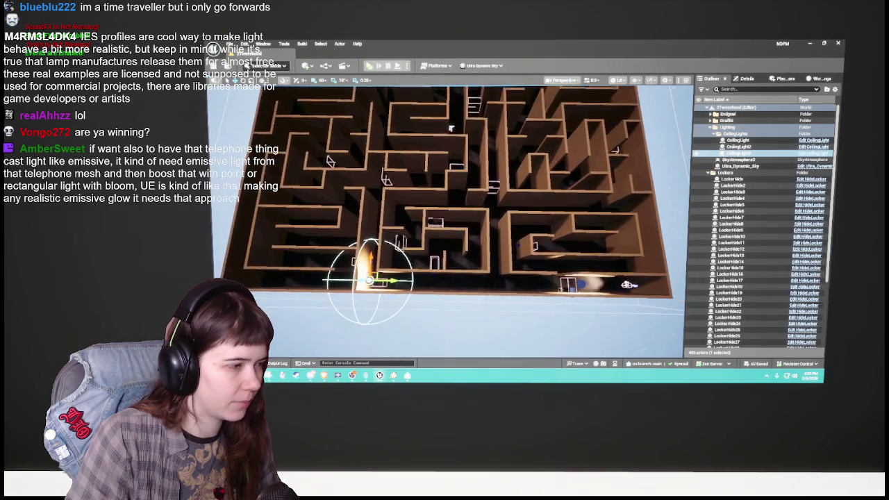
Step: Duplicate the ceiling light again and move the new copy into the right room
key(ctrl+d)
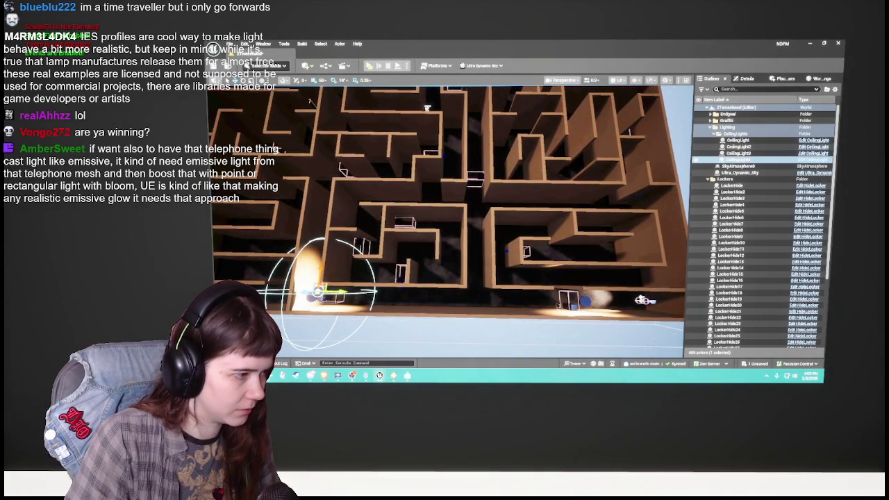
mouse_move(317, 292)
mouse_down()
mouse_move(596, 258)
mouse_move(560, 246)
mouse_up()
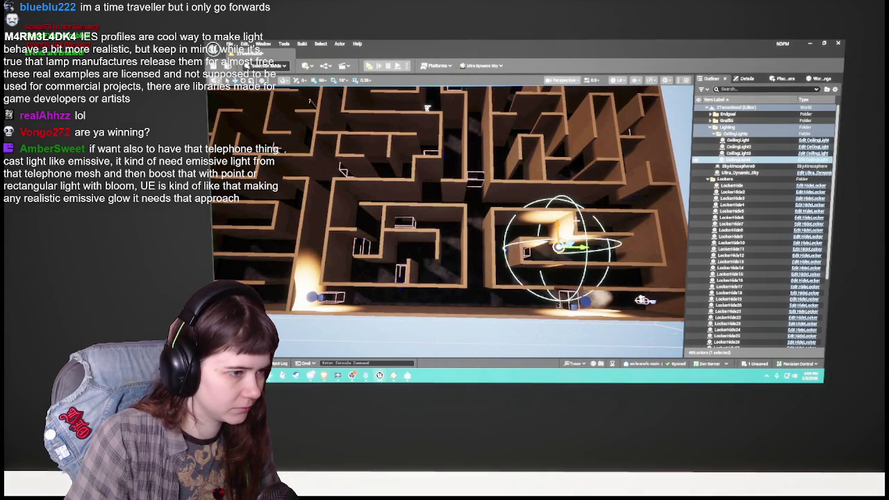
key(Right)
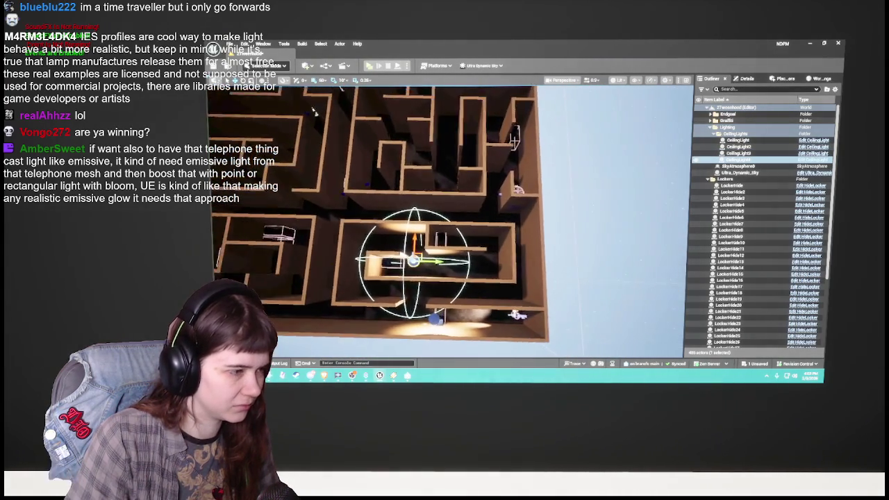
key(Up)
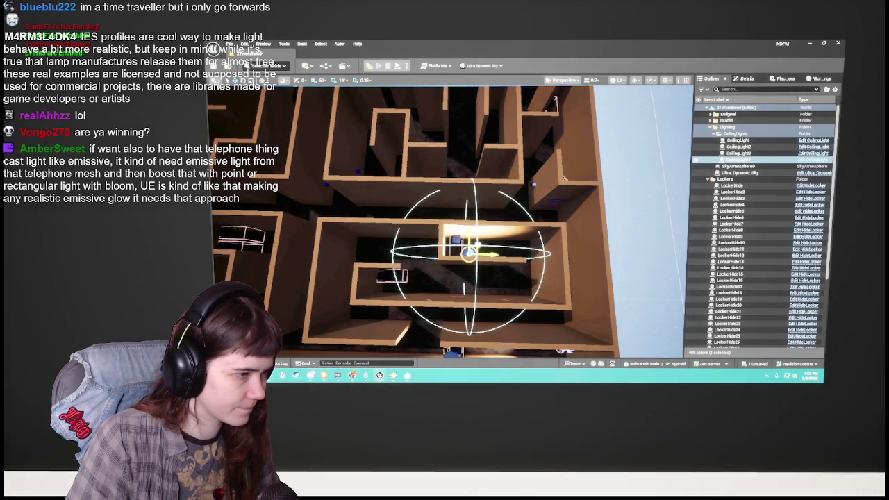
key(Up)
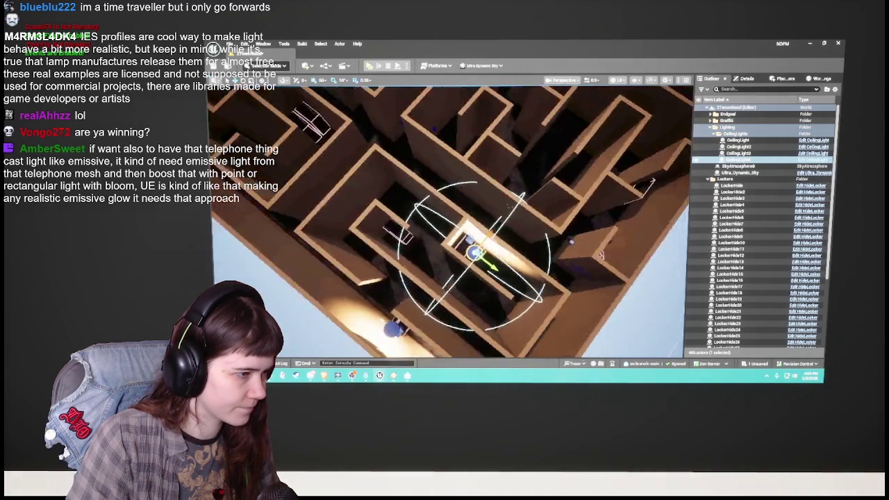
key(Up)
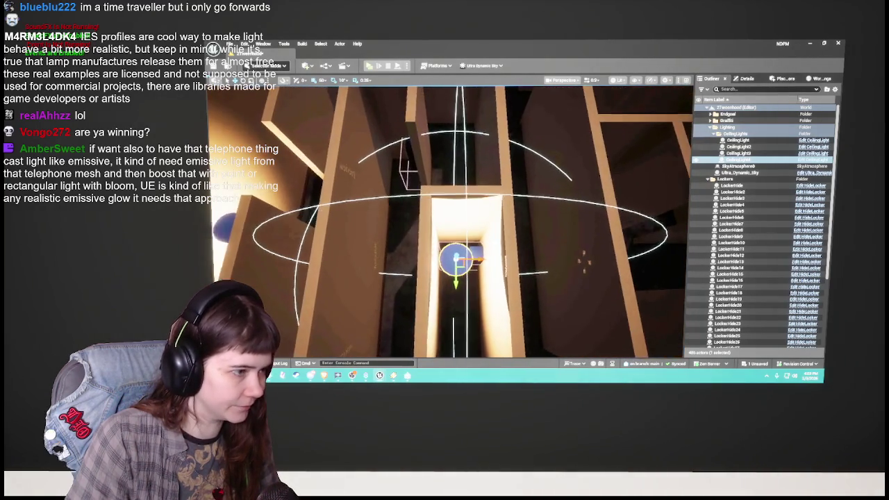
Step: Set position snapping to 10 units and view the new light from higher up
click(324, 80)
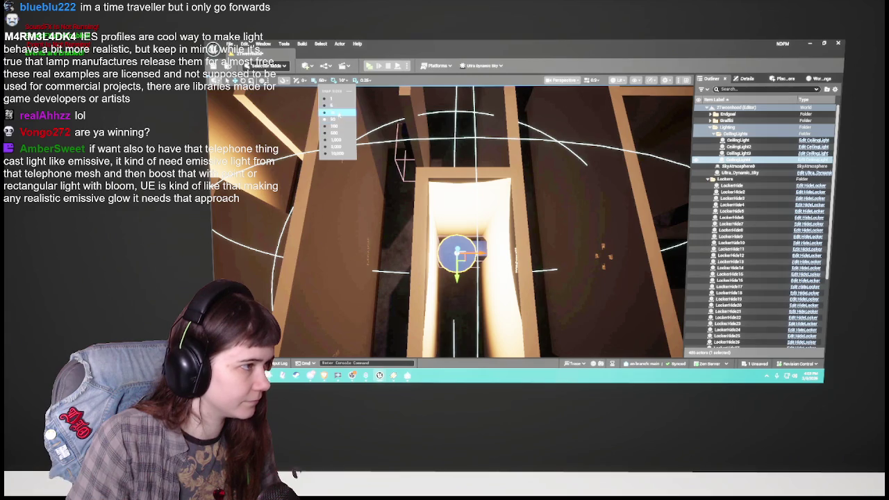
click(333, 113)
key(Down)
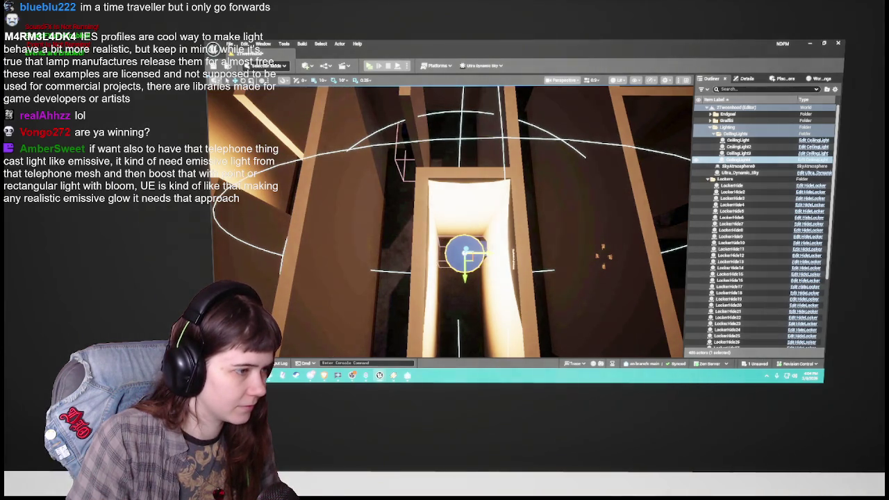
key(Down)
key(Down)
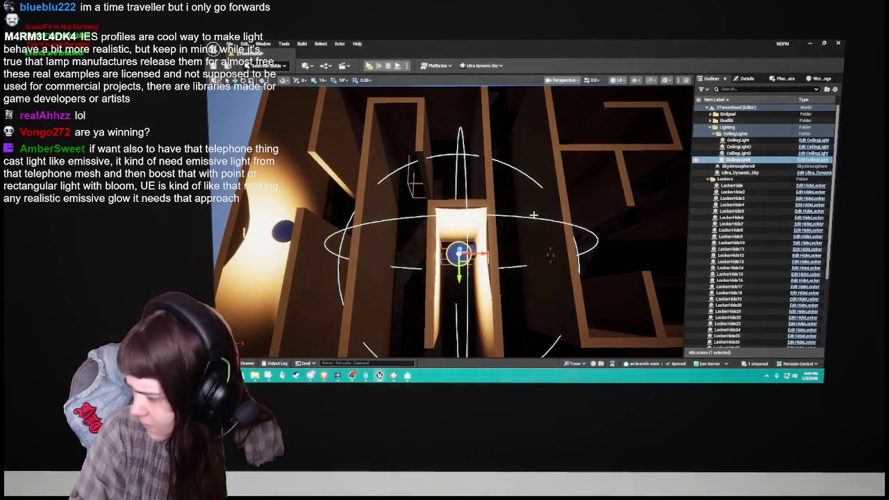